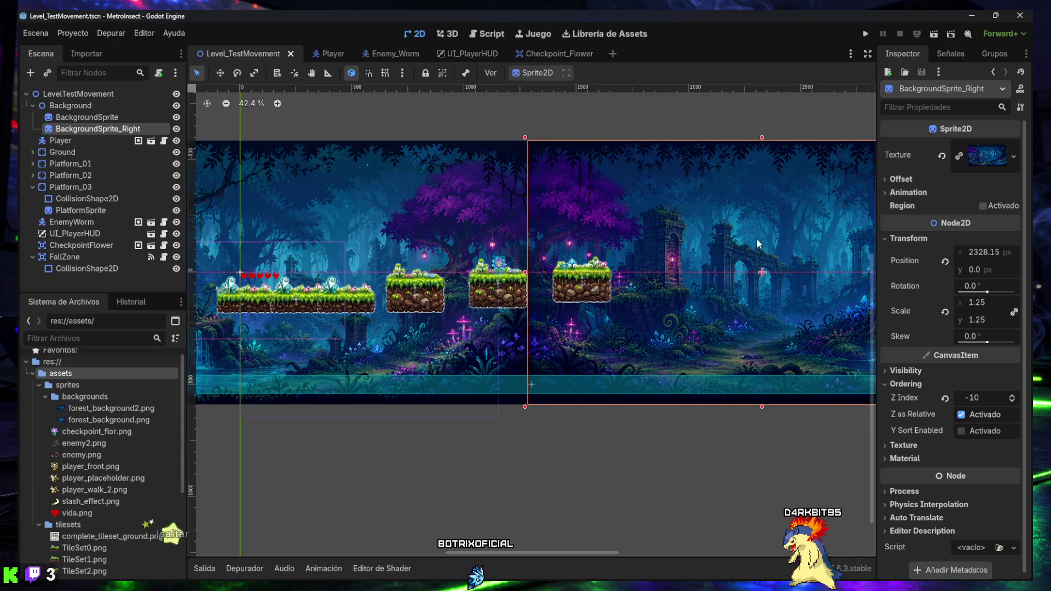
Run the level, test the bee's jumps and slashes, then stop the game.
left_click(934, 33)
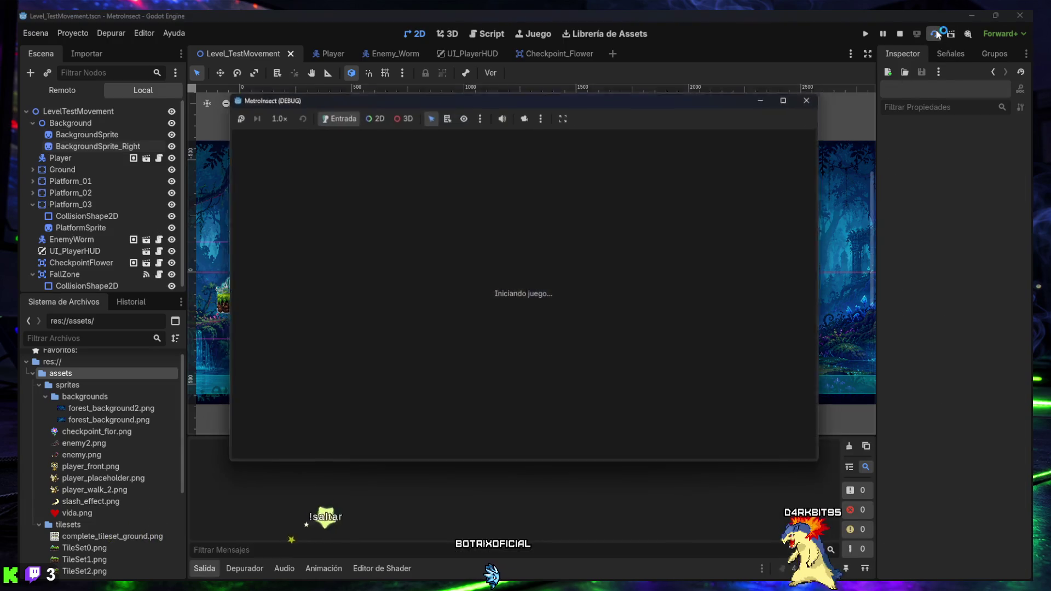
key("space")
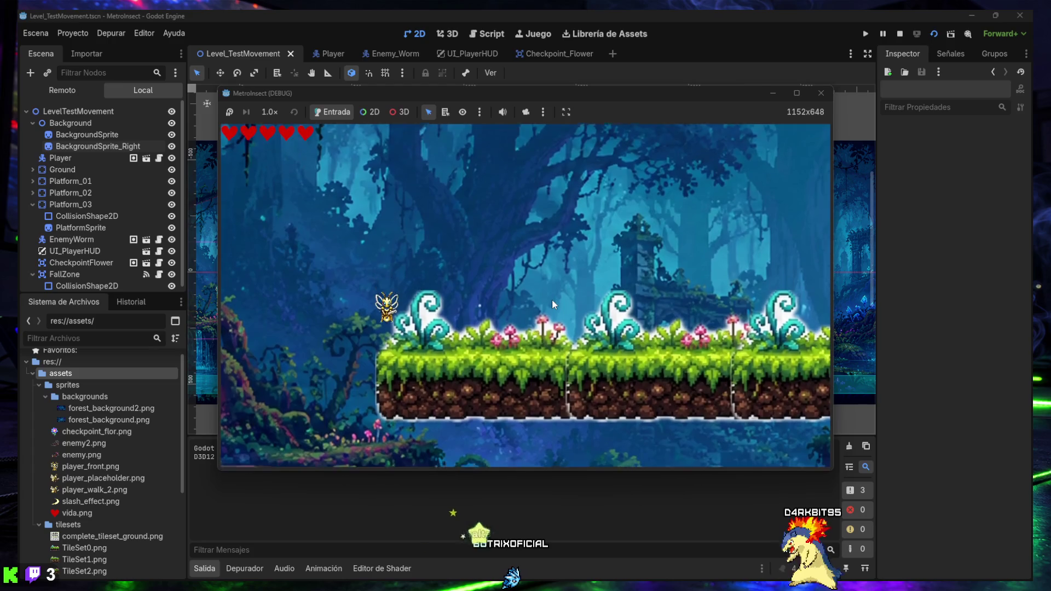
left_click(552, 305)
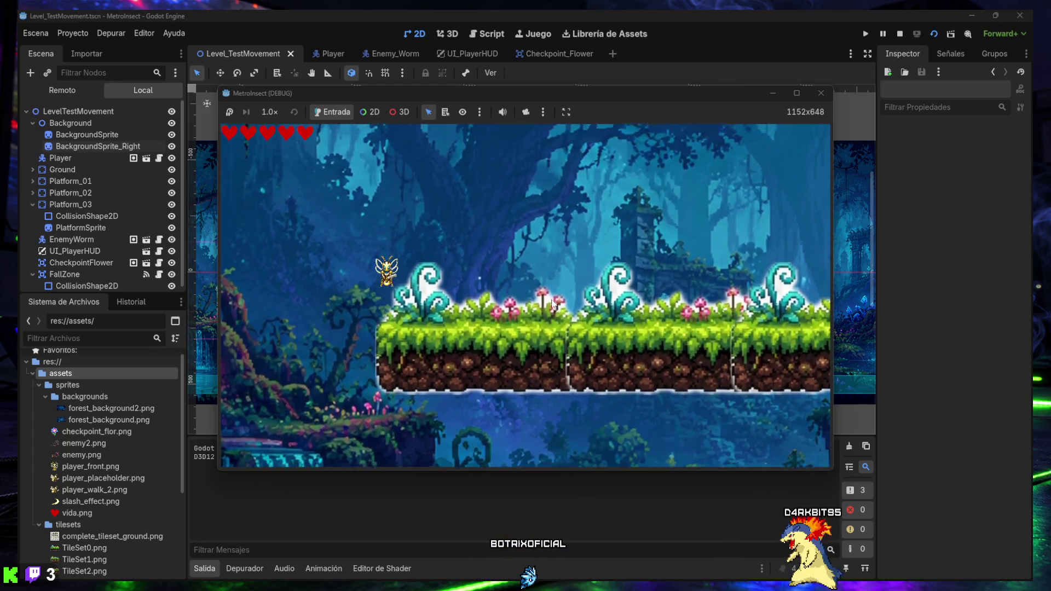
key("space")
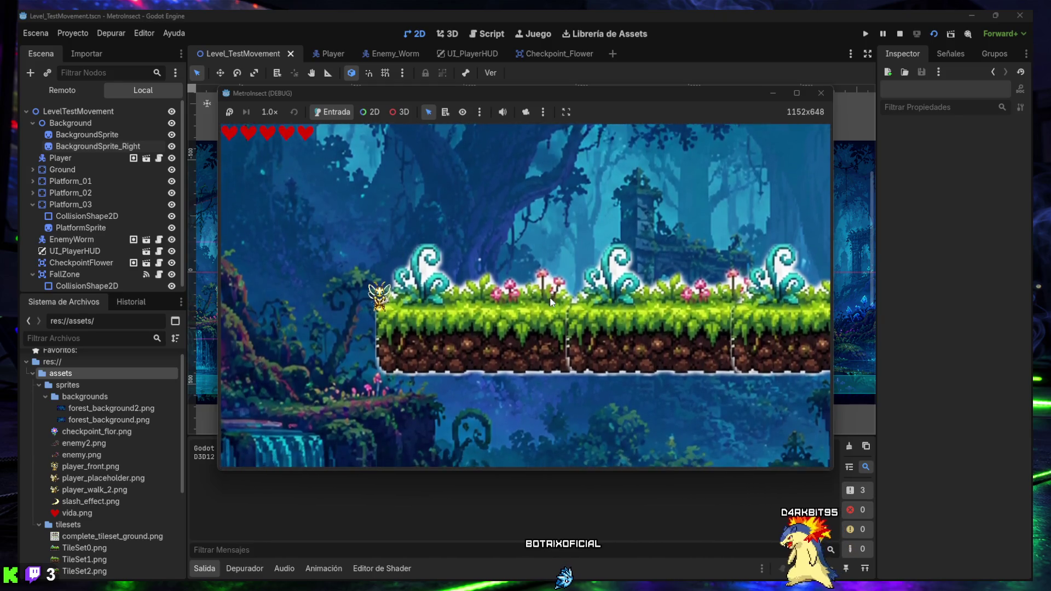
key("space")
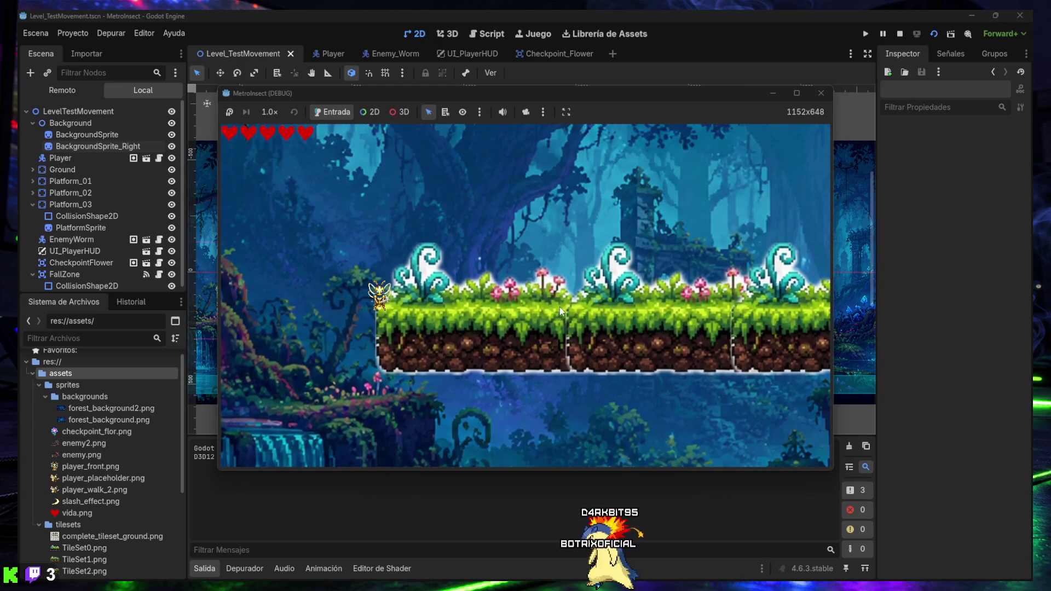
key("space")
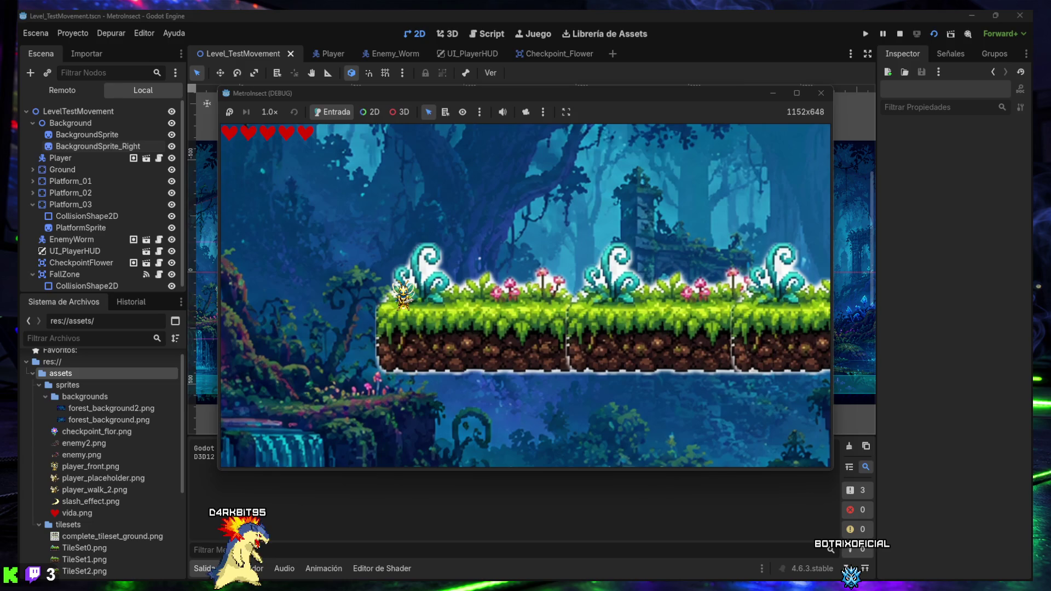
left_click(821, 93)
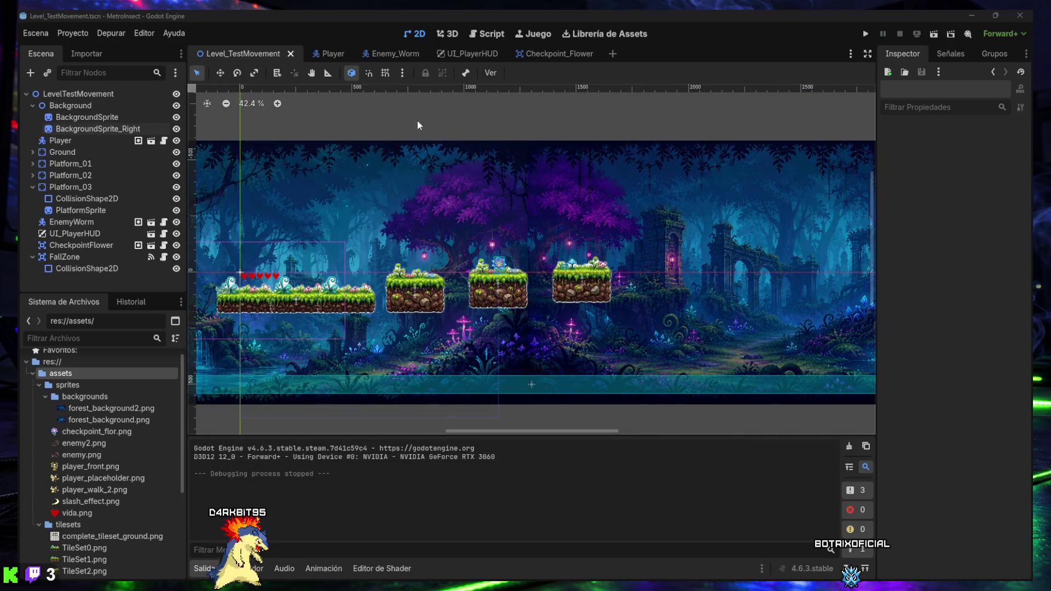
Open player.gd with the output log hidden and find the attack_damage export line.
left_click(491, 34)
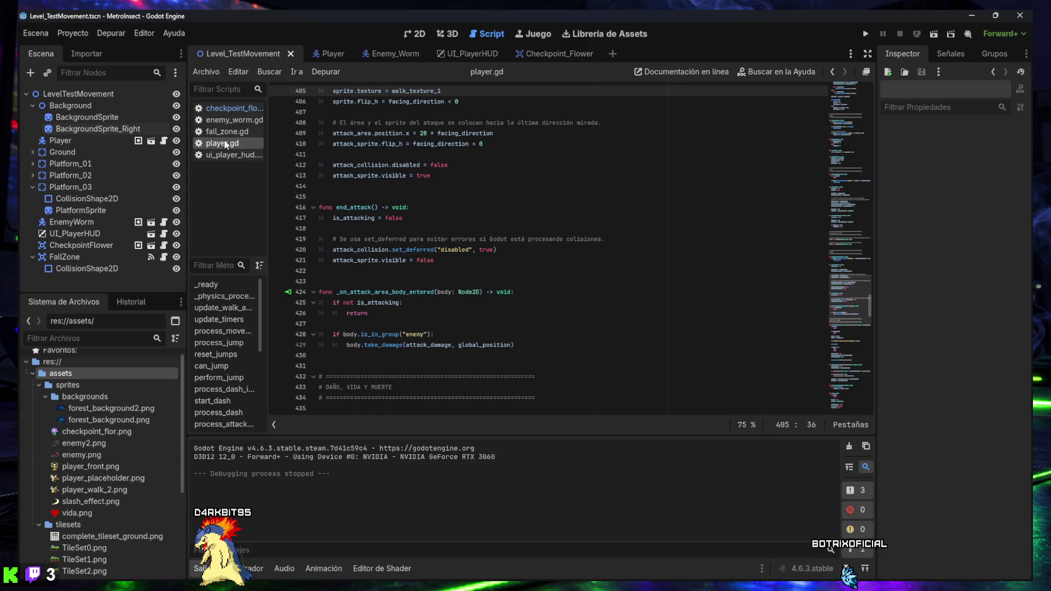
scroll(434, 186, "up", 3)
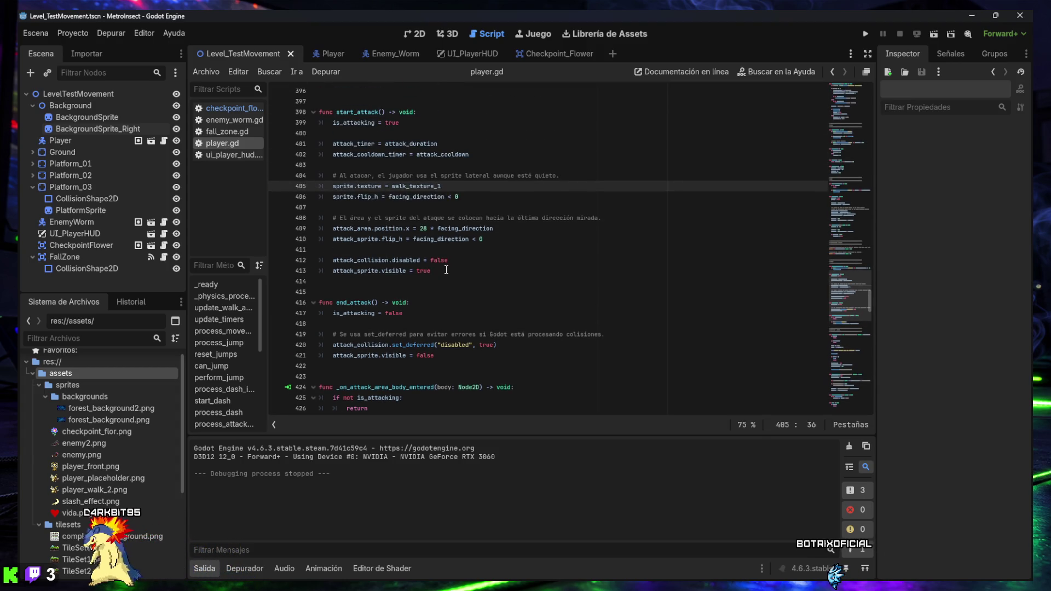
left_click(204, 570)
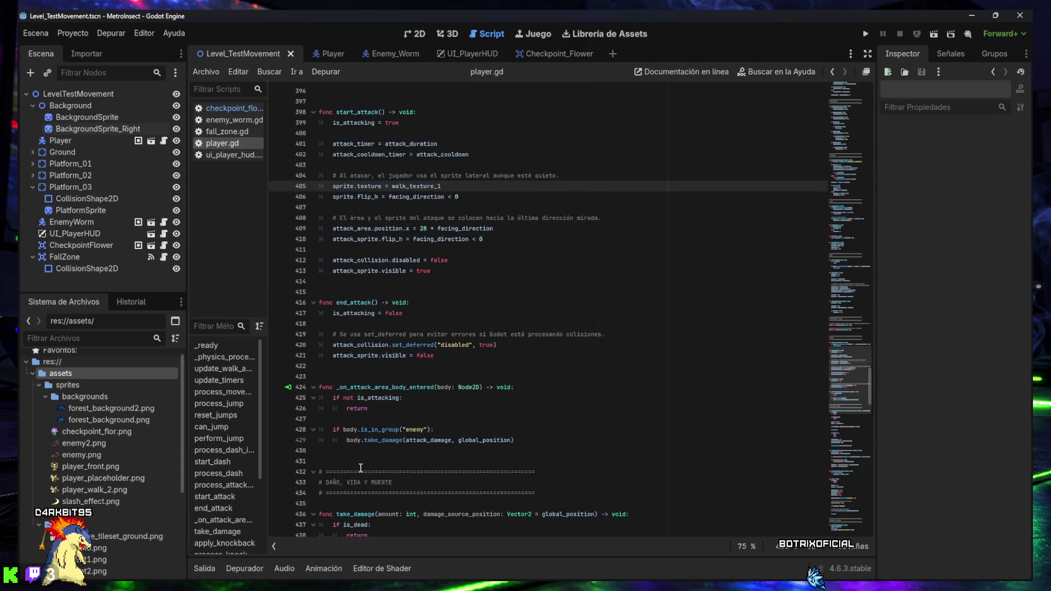
left_click(362, 472)
key("ctrl+f")
type("@export var attack_damage: int = 1")
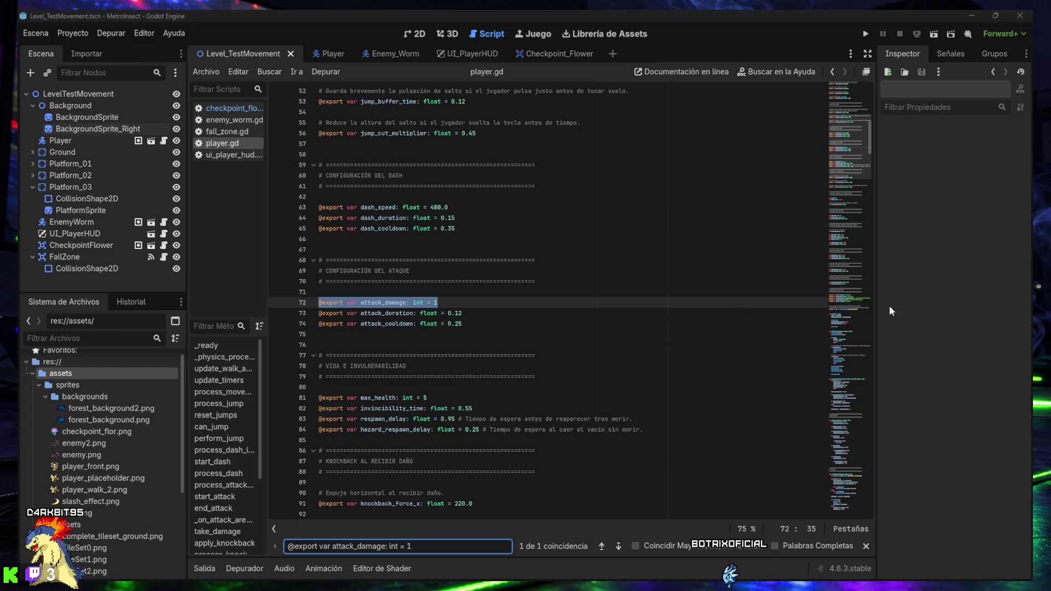
Replace the attack configuration block with the expanded side/down attack exports and save.
mouse_move(462, 324)
left_mouse_down()
mouse_move(334, 317)
mouse_move(318, 262)
left_mouse_up()
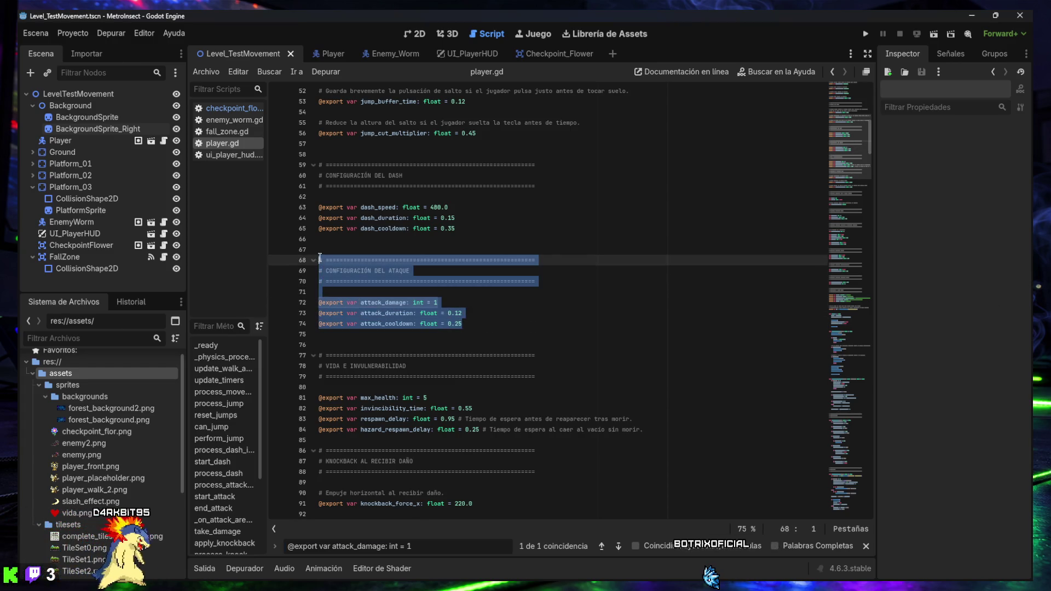
key("ctrl+v")
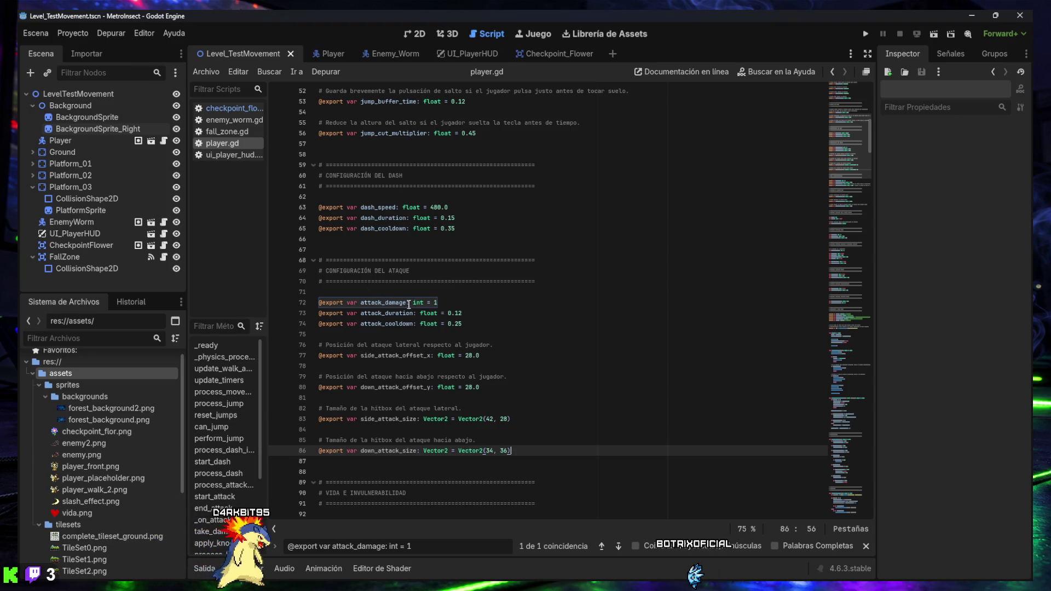
key("ctrl+s")
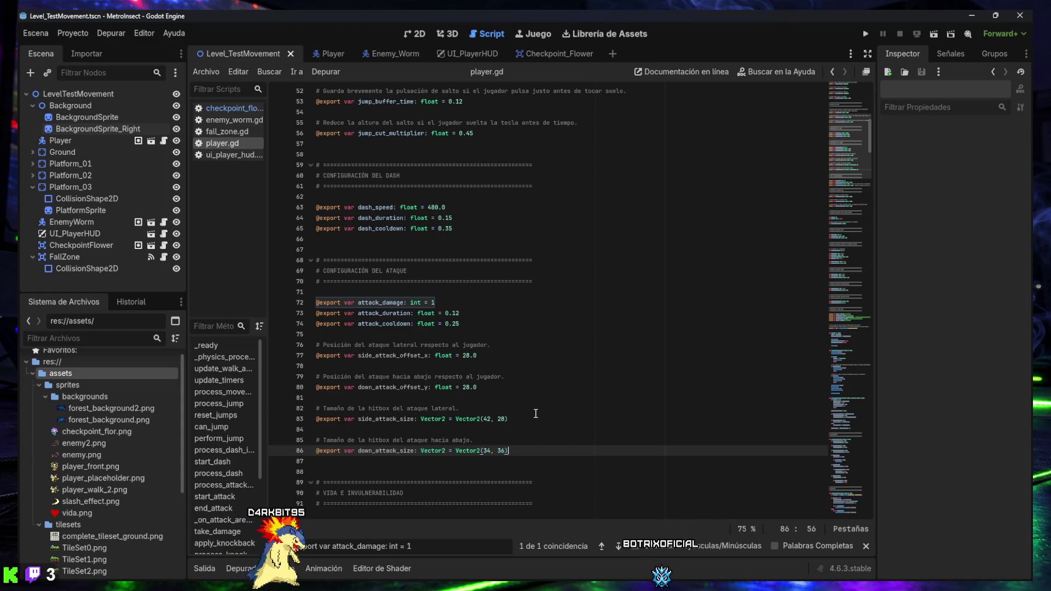
left_click(866, 546)
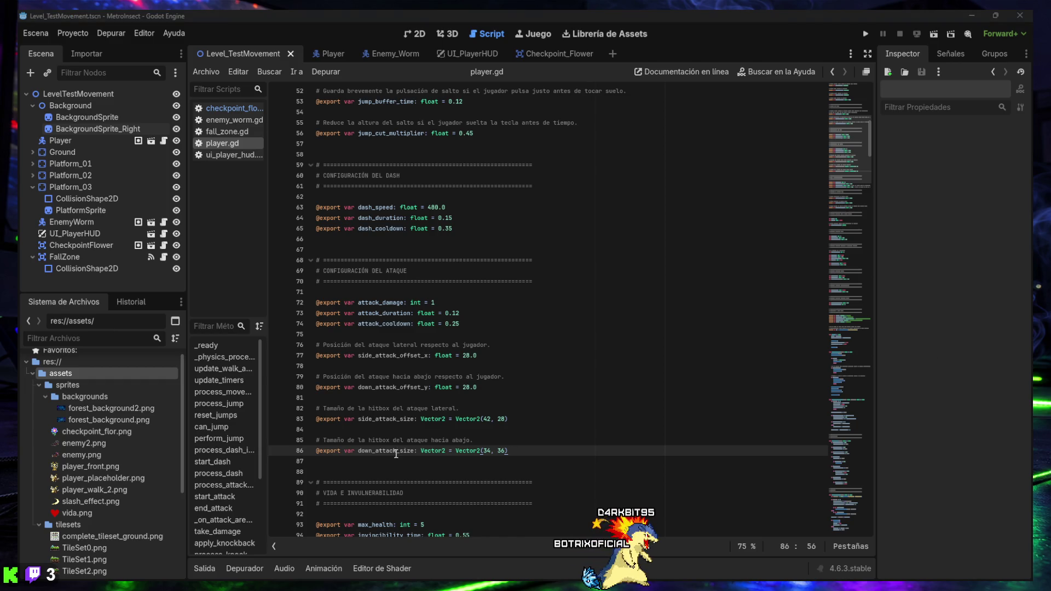
Add a commented is_down_attacking = false variable below the is_attacking declaration.
key("ctrl+f")
type("@export var attack_damage: int = 1")
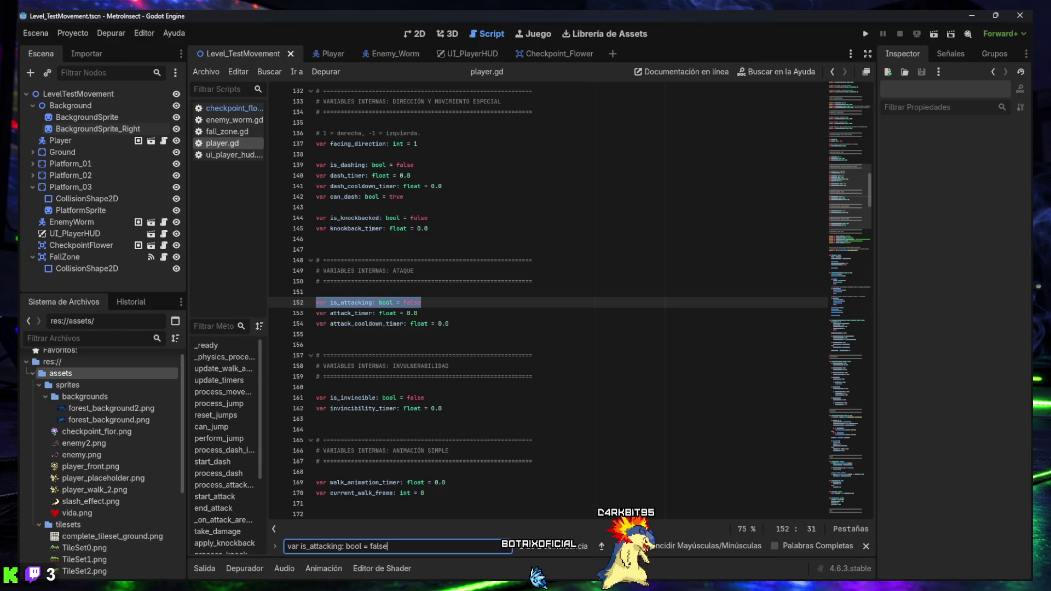
left_click(488, 336)
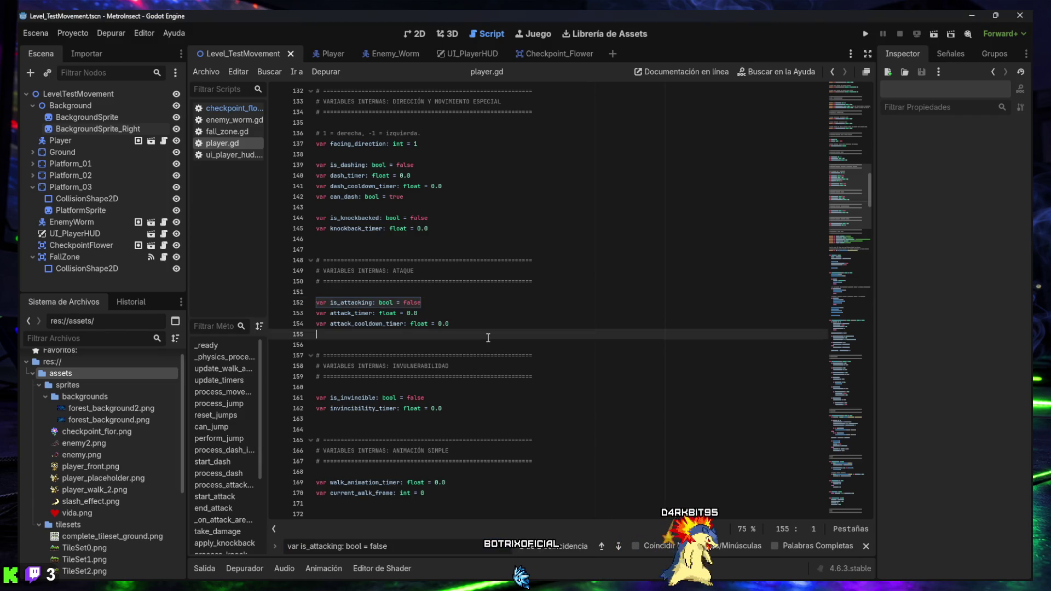
type("# Indica si el ataque actual es hacia abajo. var is_down_attacking: bool = false")
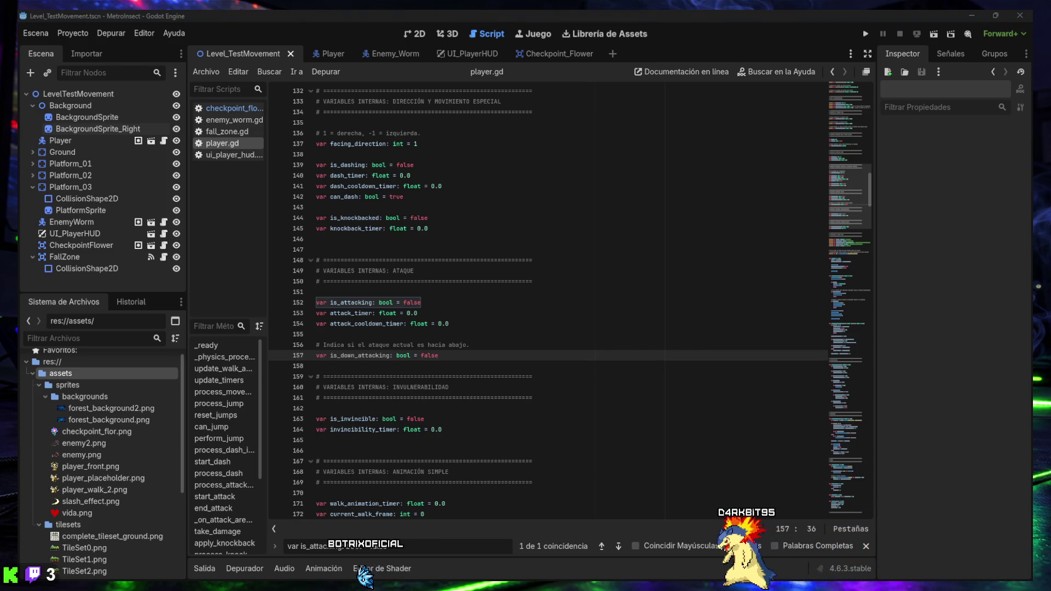
key("ctrl+v")
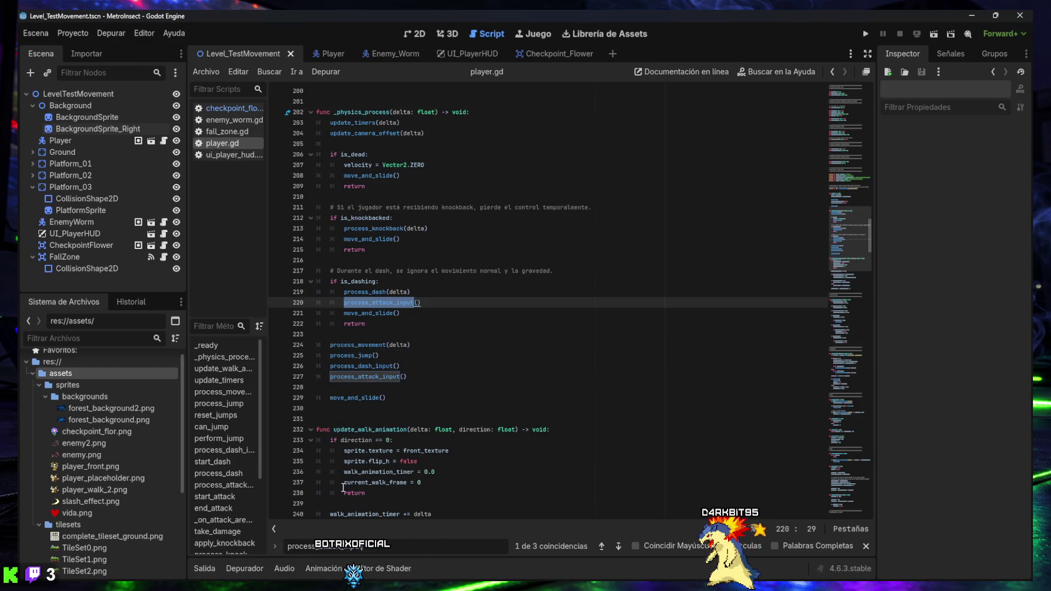
Insert the set_side_attack_area and set_down_attack_area functions above process_attack_input.
left_click(602, 548)
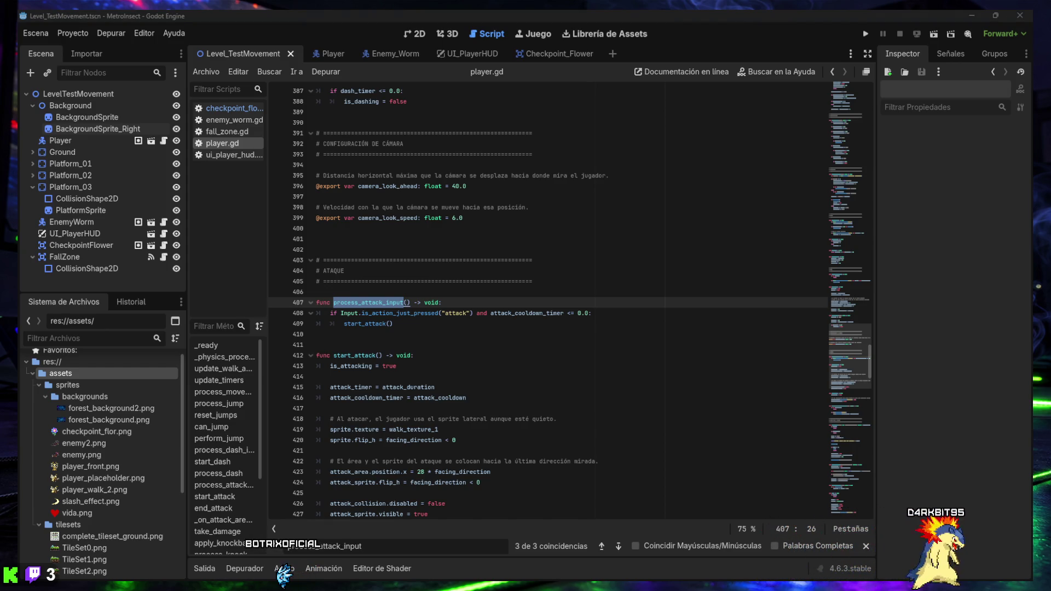
left_click(363, 291)
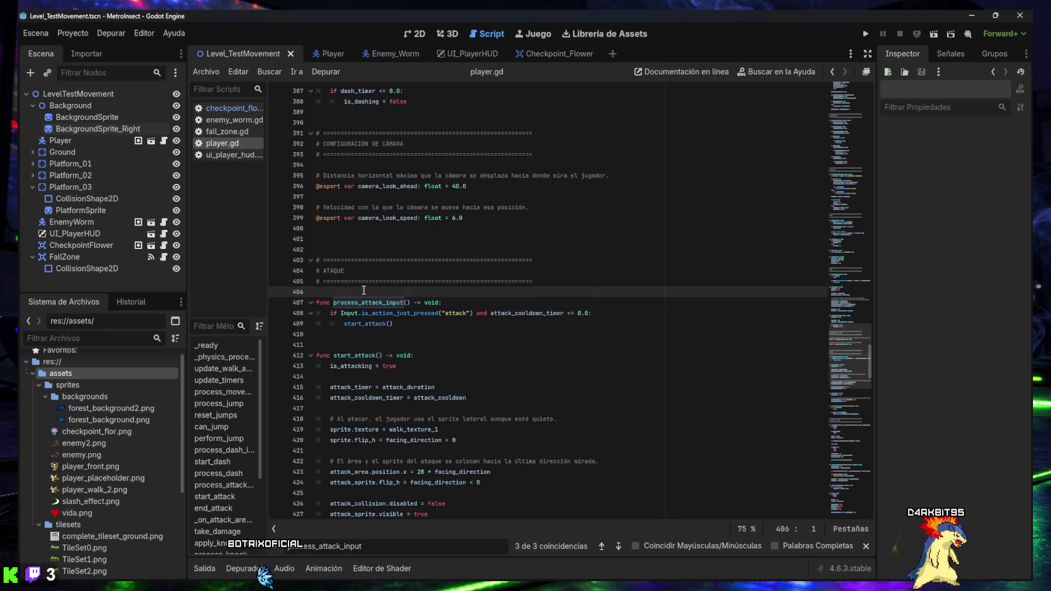
key("Return")
key("Return")
key("Up")
key("Up")
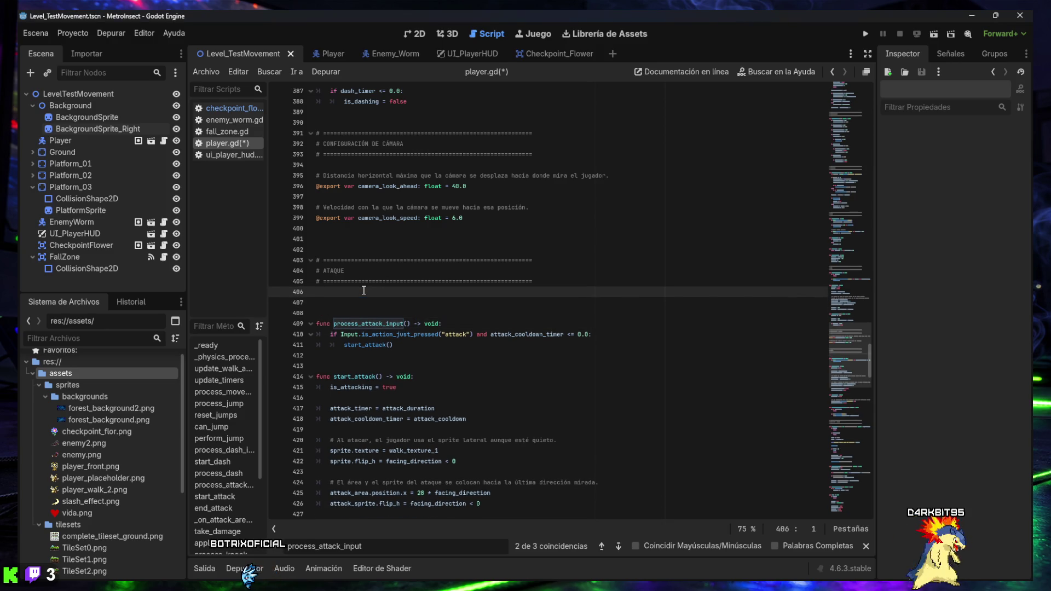
type("func set_side_attack_area() -> void: \tattack_area.position = Vector2(side_attack_offset_x * facing_direction, 0) \tattack_sprite.rotation_degrees = 0.0 \tattack_sprite.flip_h = facing_direction < 0  \tif attack_collision.shape is RectangleShape2D: \t\tattack_collision.shape.size = side_attack_size   func set_down_attack_area() -> void: \tattack_area.position = Vector2(0, down_attack_offset_y) \tattack_sprite.rotation_degrees = 90.0 \tattack_sprite.flip_h = false  \tif attack_collision.shape is RectangleShape2D: \t\tattack_collision.shape.size = down_attack_size")
scroll(370, 342, "down", 1)
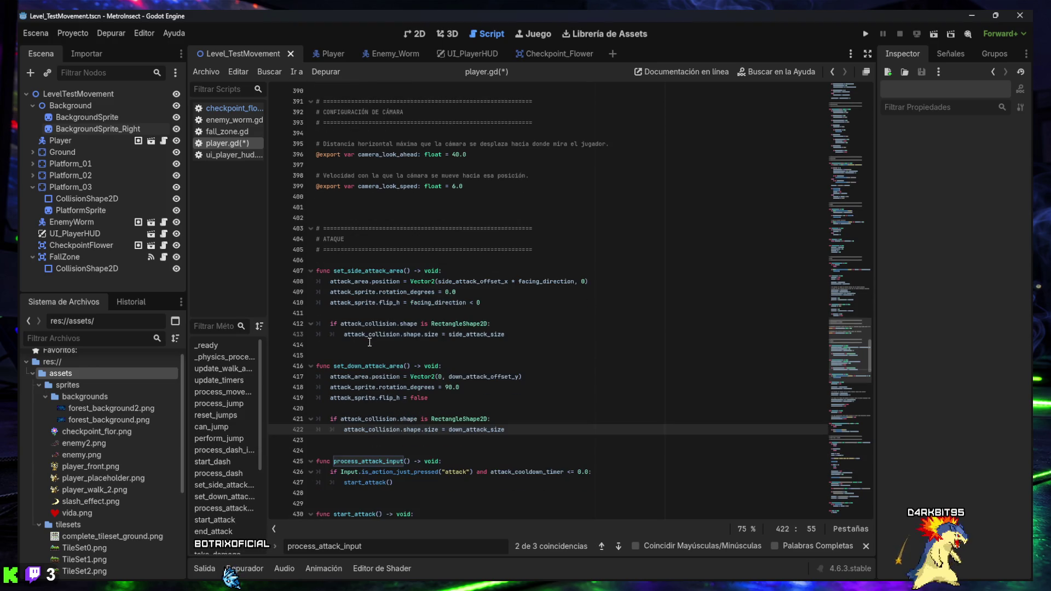
scroll(383, 346, "down", 2)
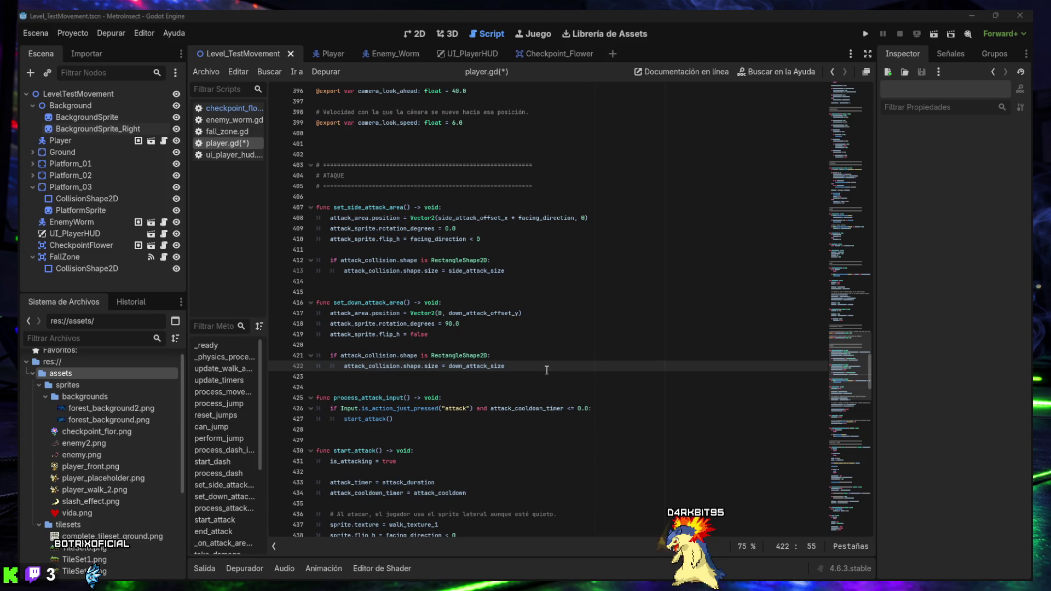
key("ctrl+f")
type("attack_area.position.x = 28 * facing_direction")
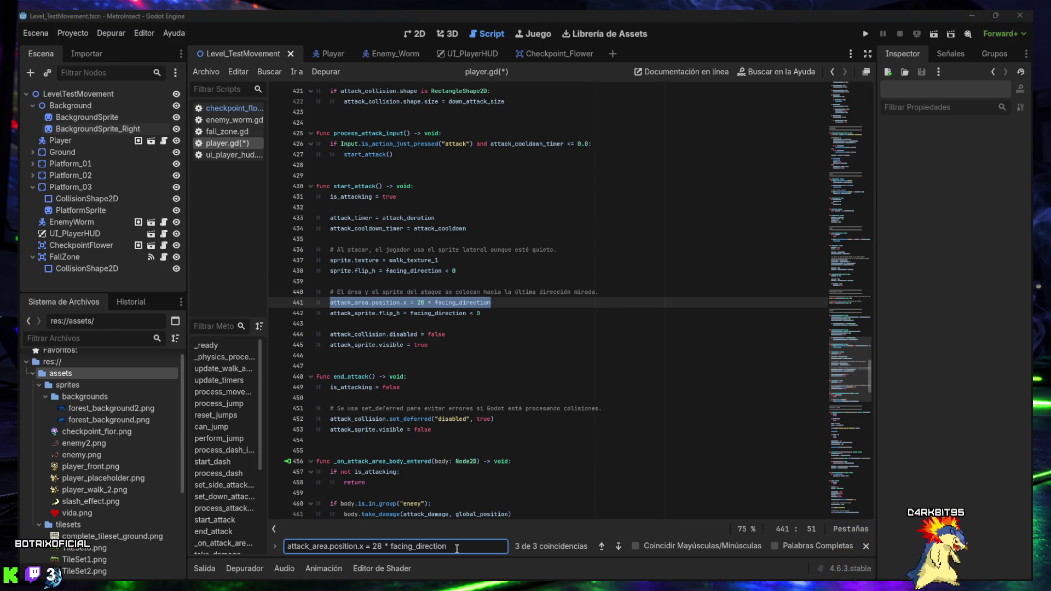
Replace line 441's attack_area.position.x with an indented set_side_attack_area call guarded by if not is_attacking.
key("ctrl+a")
type("attack_area.position.x = side_attack_offset_x * facing_direction")
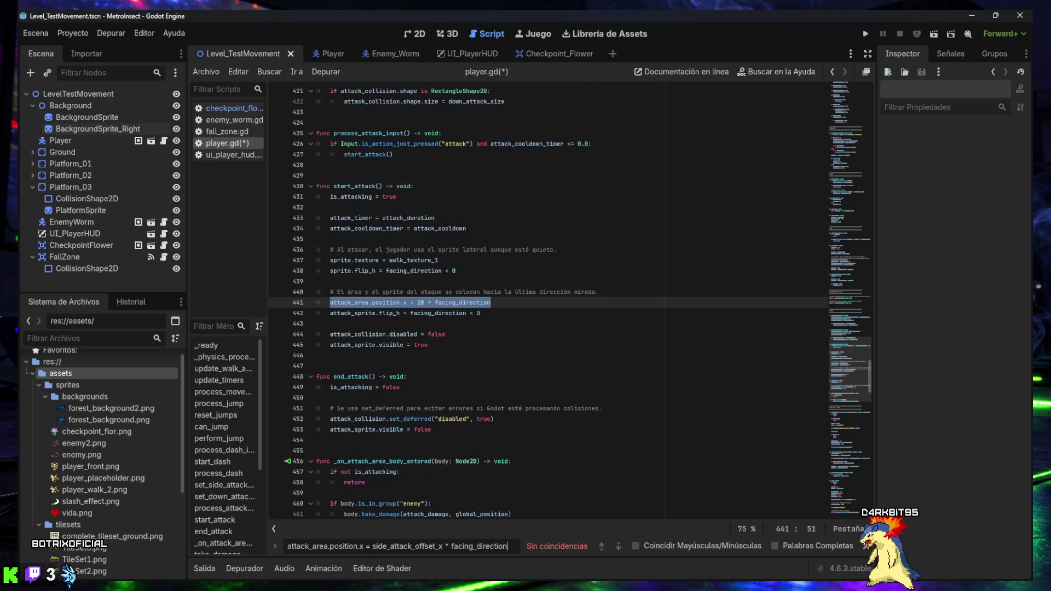
key("alt+Tab")
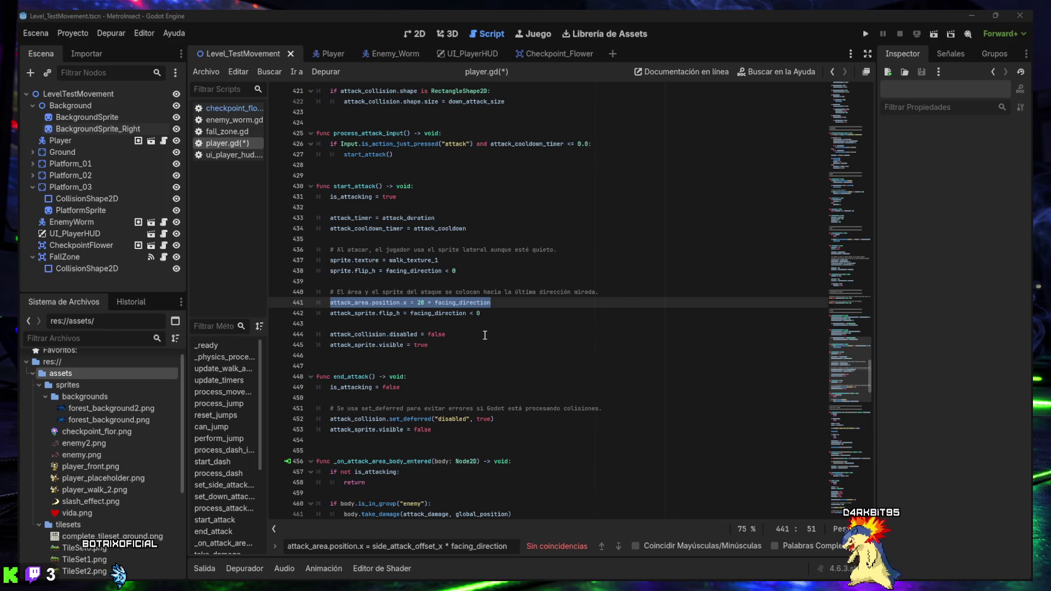
left_click_drag(492, 303, 330, 302)
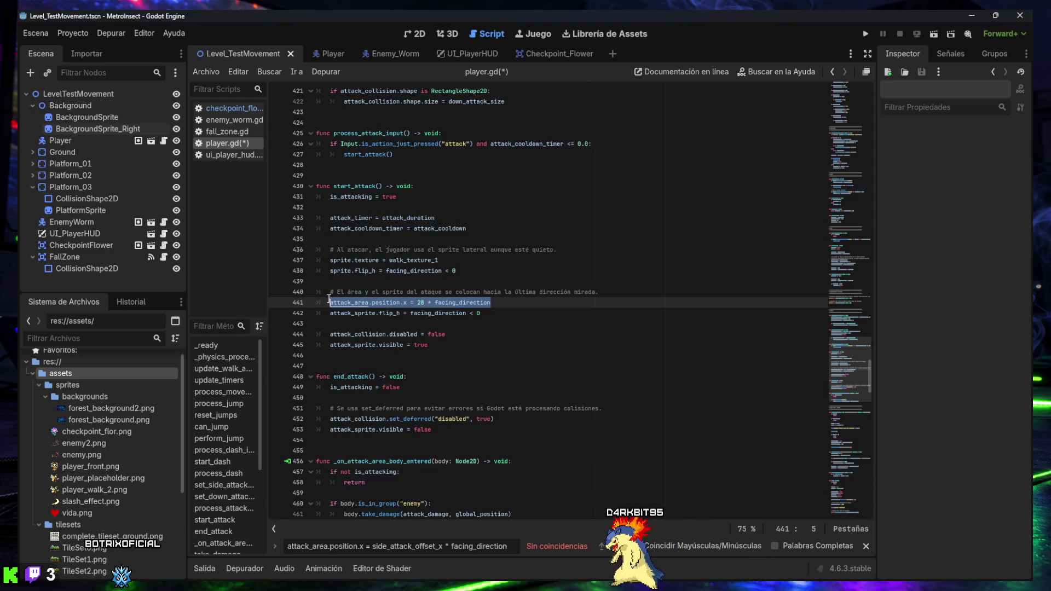
type("if not is_attacking: \tset_side_attack_area()")
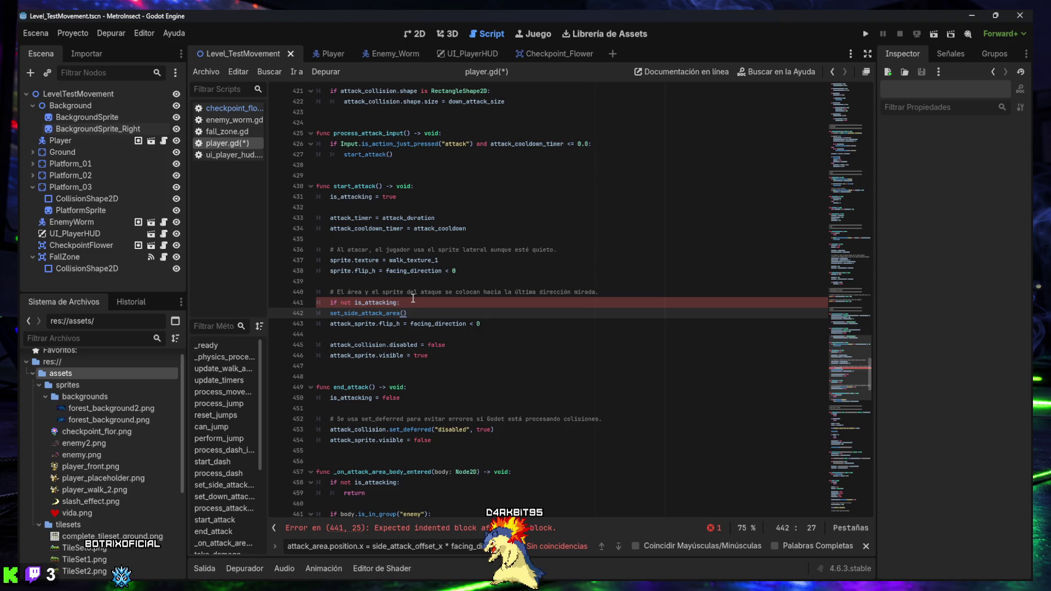
key("Up")
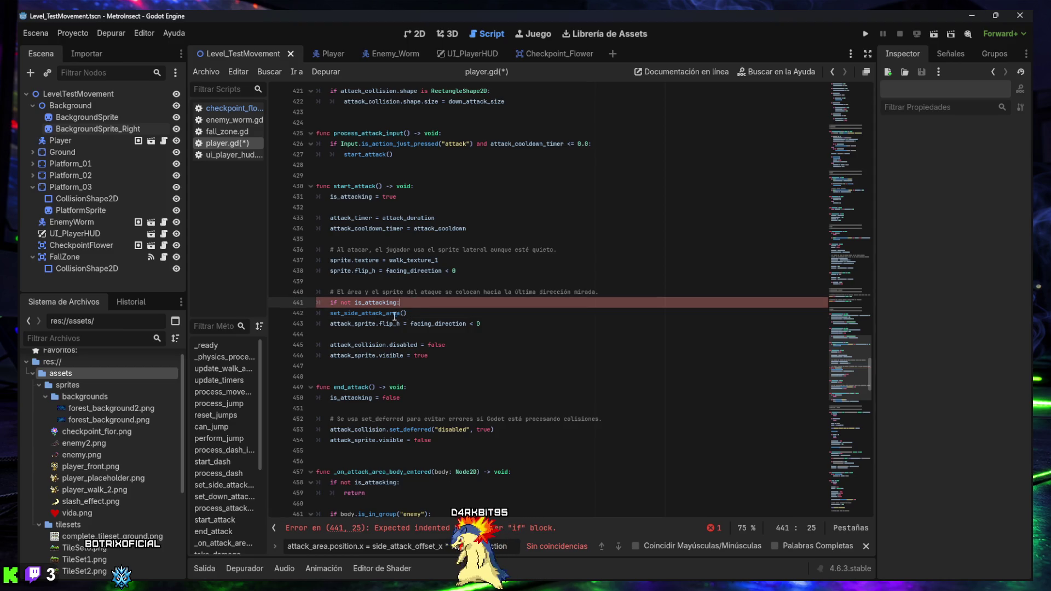
left_click(331, 315)
key("Tab")
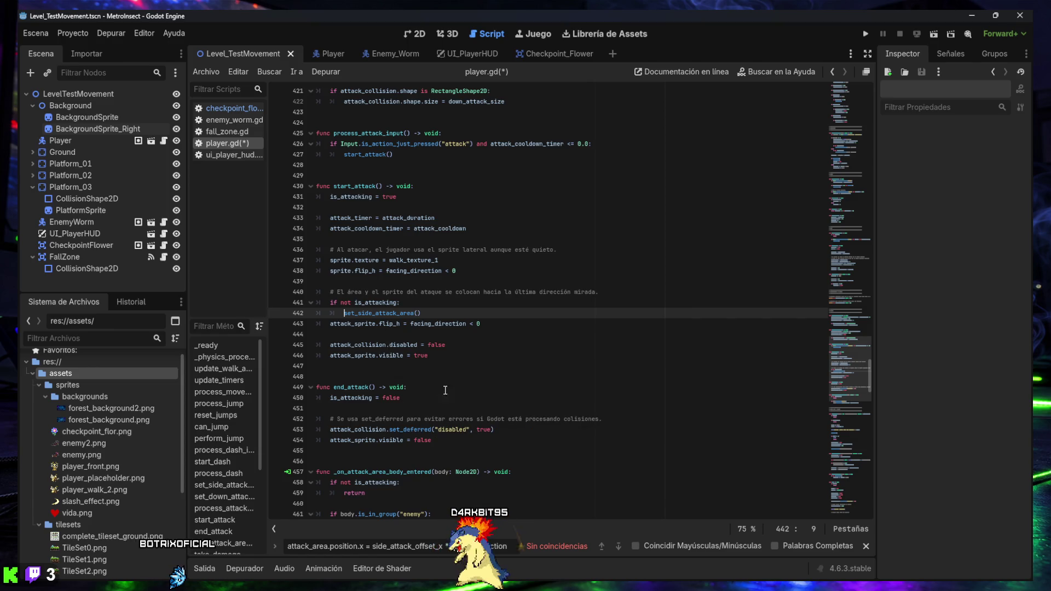
Replace start_attack with the version using set_down_attack_area when move_down is held airborne.
mouse_move(445, 364)
left_mouse_down()
mouse_move(351, 302)
mouse_move(328, 262)
mouse_move(317, 186)
left_mouse_up()
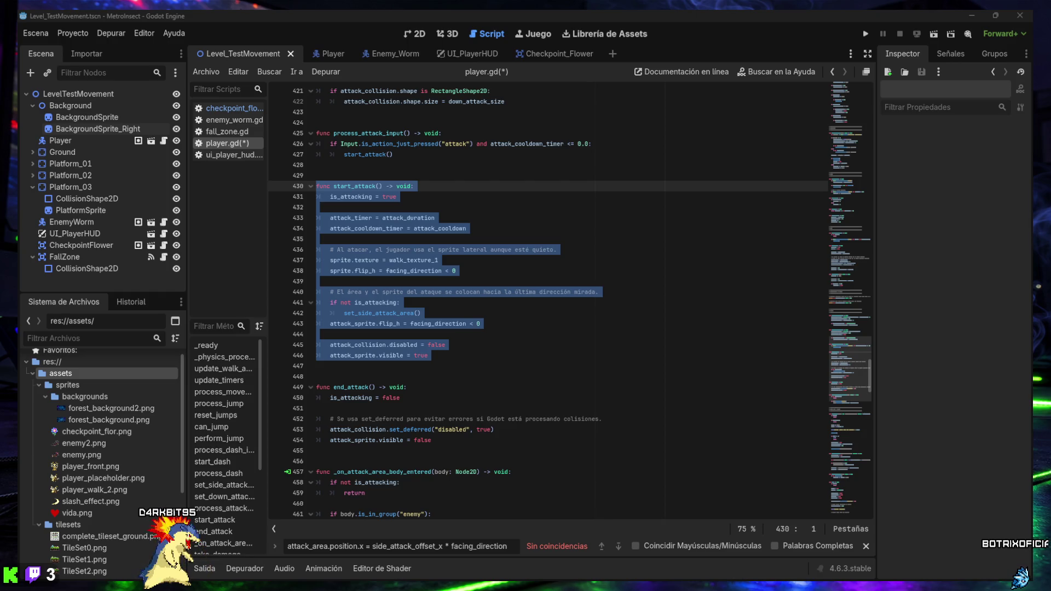
mouse_move(478, 367)
left_mouse_down()
mouse_move(328, 249)
mouse_move(308, 188)
left_mouse_up()
type("func start_attack() -> void: \tis_attacking = true  \tattack_timer = attack_duration \tattack_cooldown_timer = attack_cooldown  \t# El ataque hacia abajo solo se permite si el jugador está en el aire \t# y mantiene pulsada la acción move_down. \tis_down_attacking = Input.is_action_pressed(\"move_down\") and not is_on_floor()  \t# Al atacar, el jugador usa el sprite lateral aunque esté quieto. \tsprite.texture = walk_texture_1 \tsprite.flip_h = facing_direction < 0  \tif is_down_attacking: \t\tset_down_attack_area() \telse: \t\tset_side_attack_area()  \tattack_collision.disabled = false \tattack_sprite.visible = true")
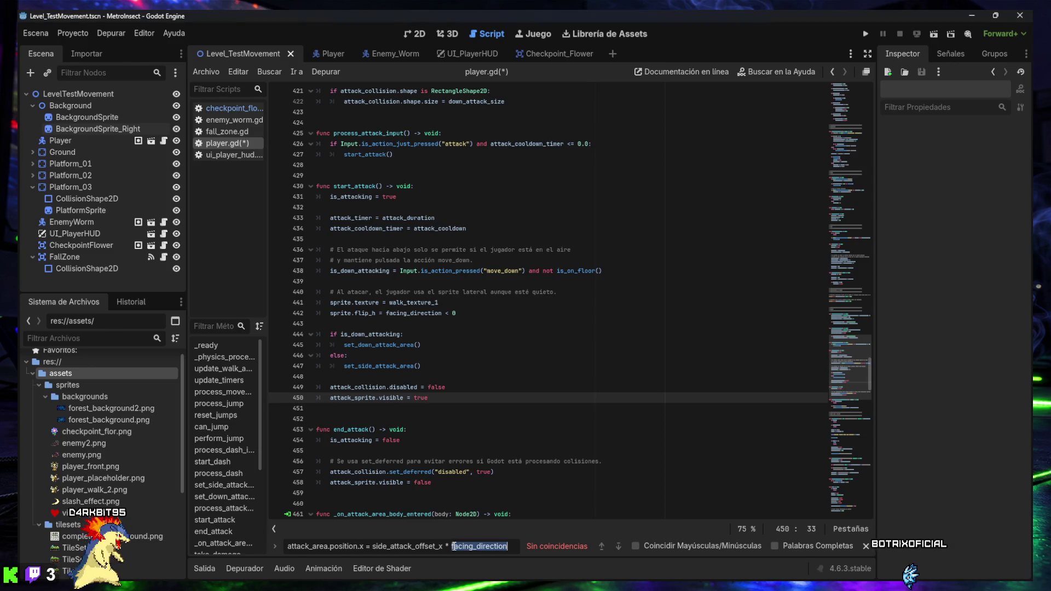
key("ctrl+a")
type("func process_movement(delta: float) -> void:")
scroll(457, 475, "down", 3)
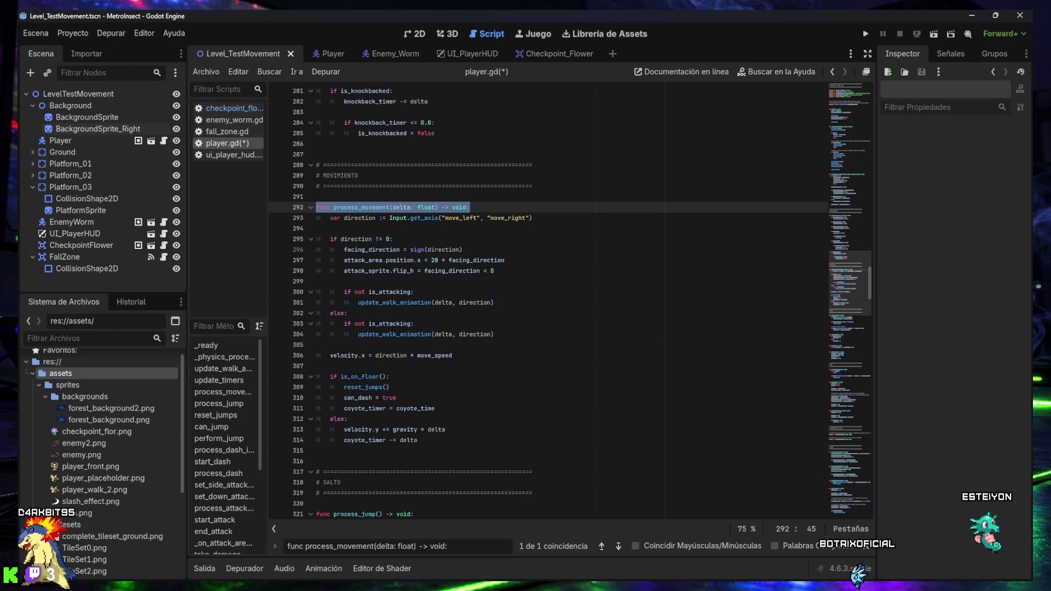
Replace process_movement so it calls set_side_attack_area only while not attacking.
mouse_move(420, 440)
left_mouse_down()
mouse_move(339, 378)
mouse_move(329, 211)
left_mouse_up()
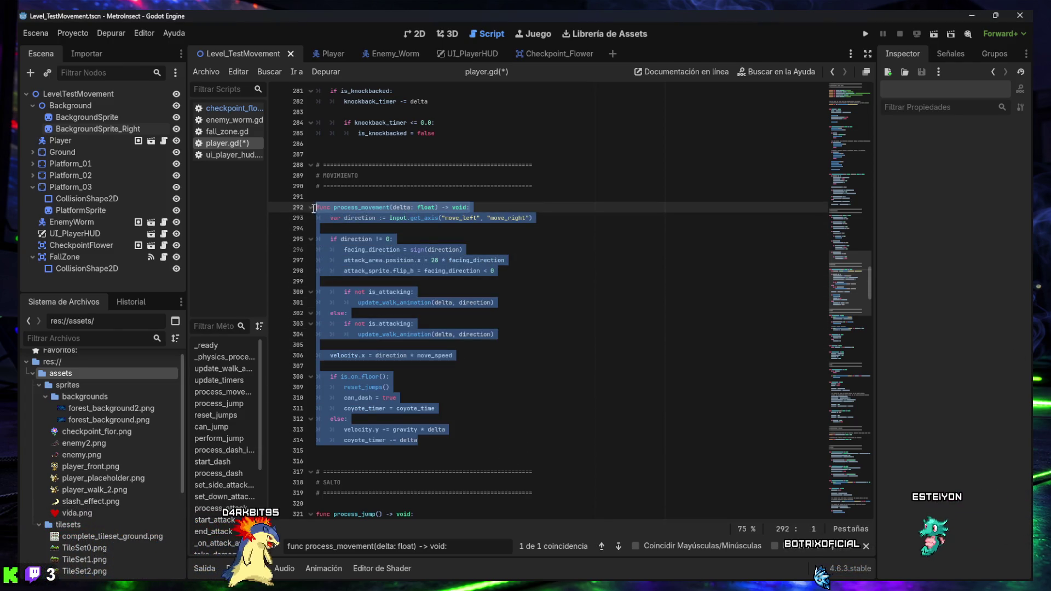
type("func process_movement(delta: float) -> void: \tvar direction := Input.get_axis(\"move_left\", \"move_right\")  \tif direction != 0: \t\tfacing_direction = sign(direction)  \t\t# Solo actualizamos el área lateral si no estamos atacando. \t\t# Esto evita que un ataque hacia abajo vuelva a ponerse lateral por error. \t\tif not is_attacking: \t\t\tset_side_attack_area() \t\t\tupdate_walk_animation(delta, direction) \telse: \t\tif not is_attacking: \t\t\tupdate_walk_animation(delta, direction)  \tvelocity.x = direction * move_speed  \tif is_on_floor(): \t\treset_jumps() \t\tcan_dash = true \t\tcoyote_timer = coyote_time \telse: \t\tvelocity.y += gravity * delta \t\tcoyote_timer -= delta")
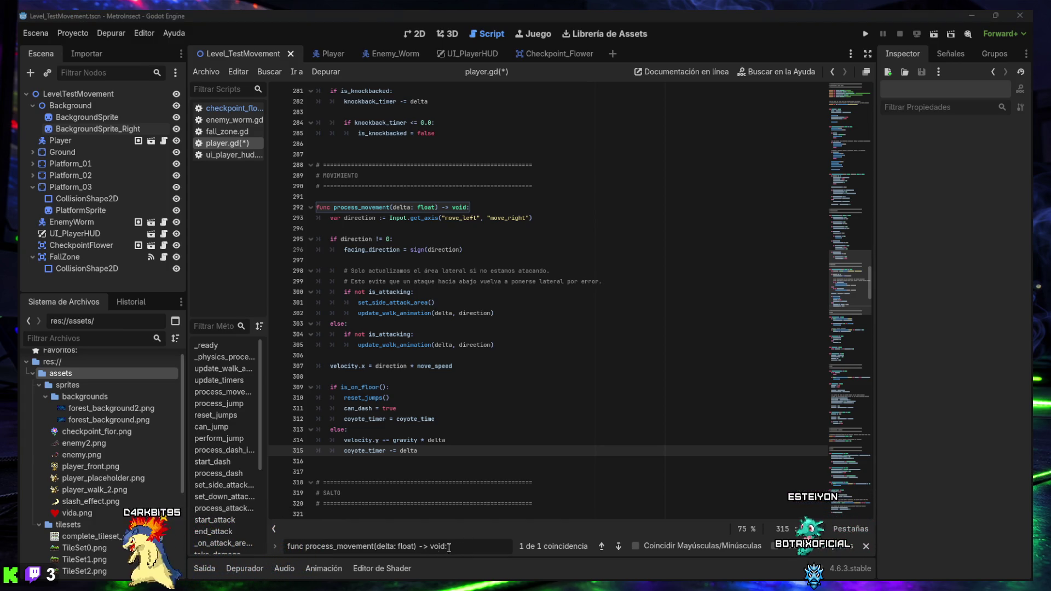
left_click(225, 485)
Update end_attack to clear is_down_attacking and call set_side_attack_area, save, and run the level.
scroll(442, 430, "down", 3)
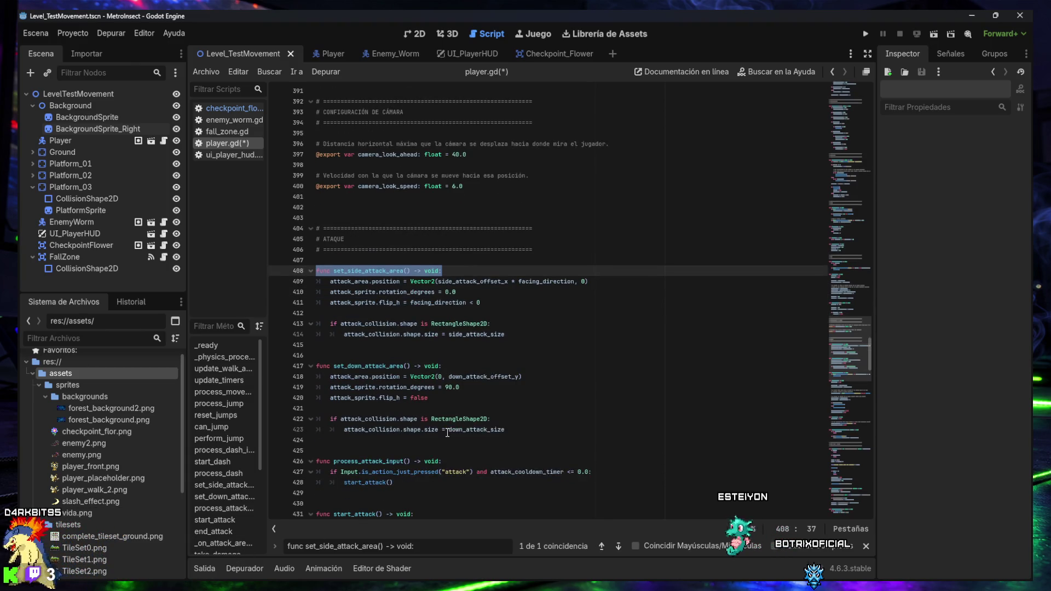
scroll(443, 431, "down", 3)
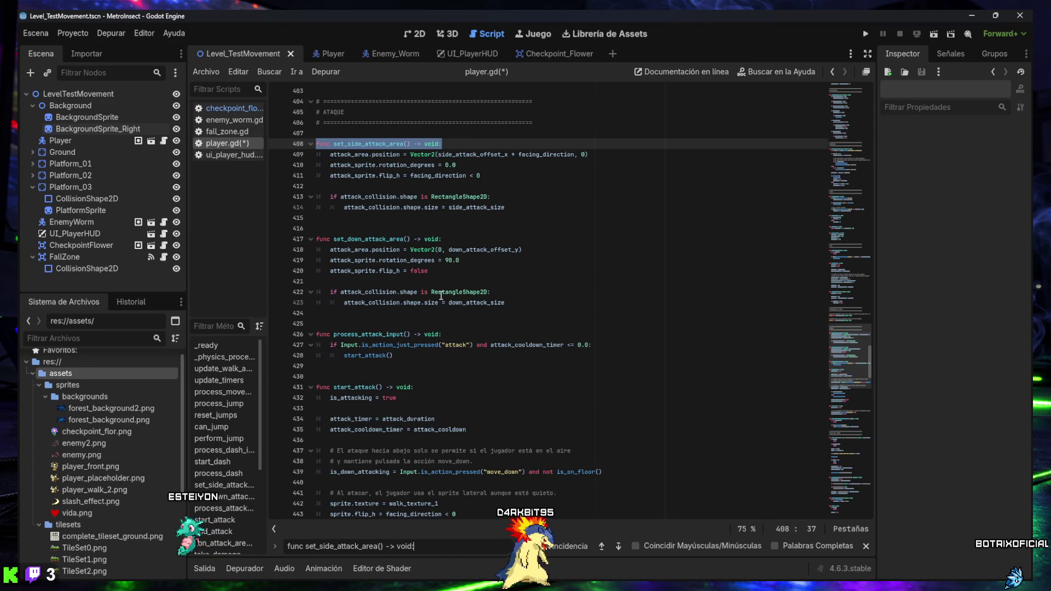
mouse_move(441, 293)
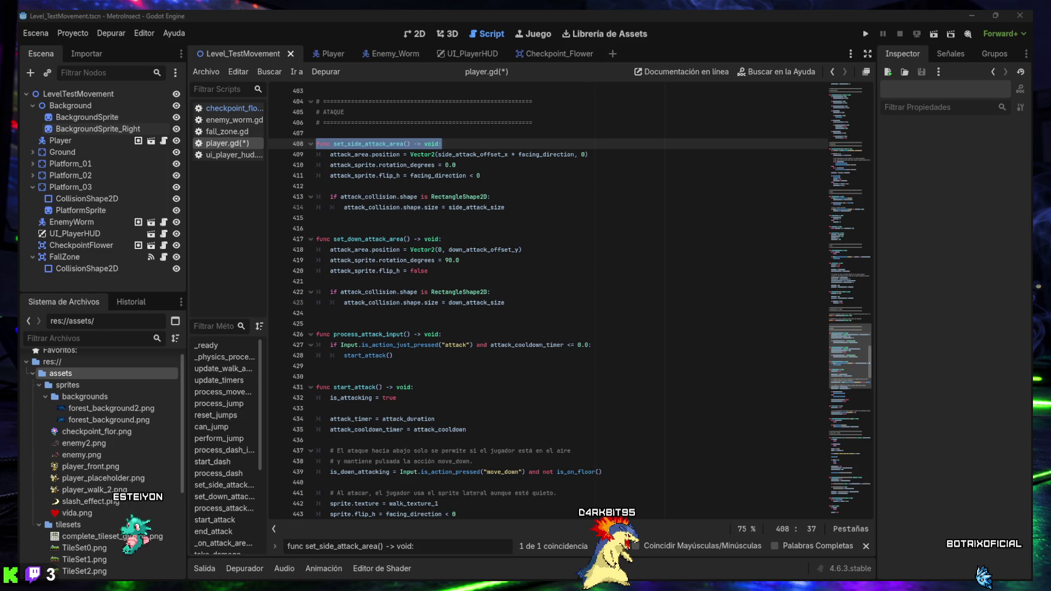
key("ctrl+a")
type("func end_attack() -> void:")
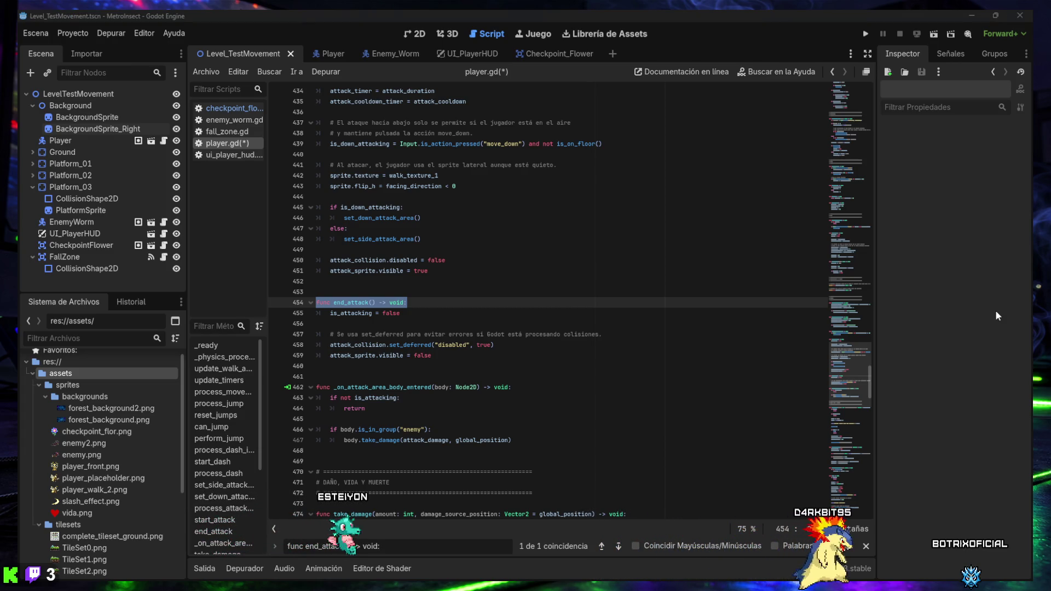
left_click_drag(431, 355, 379, 345)
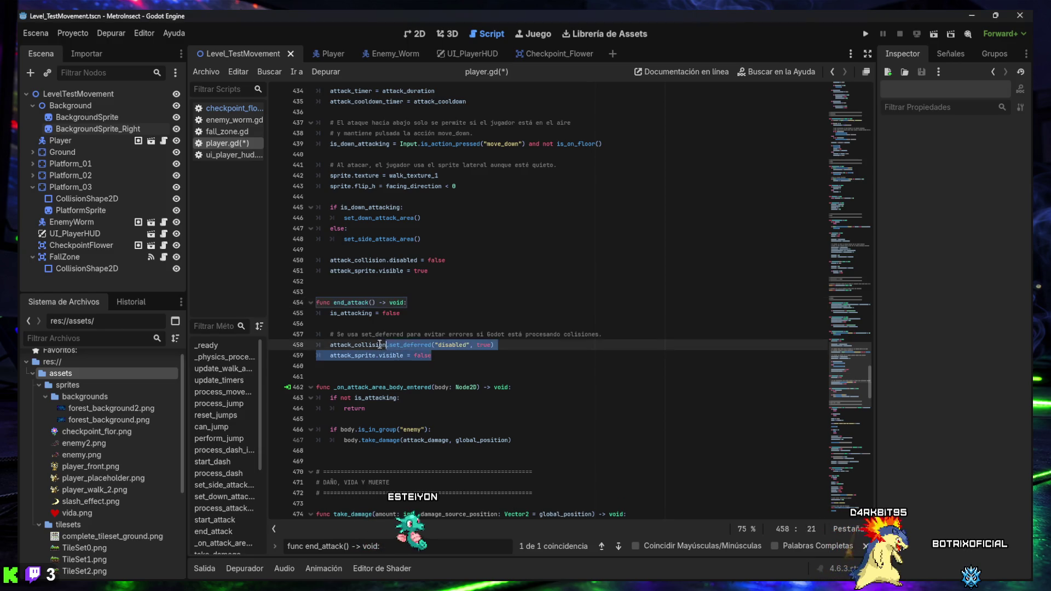
key("ctrl+z")
key("ctrl+z")
key("ctrl+z")
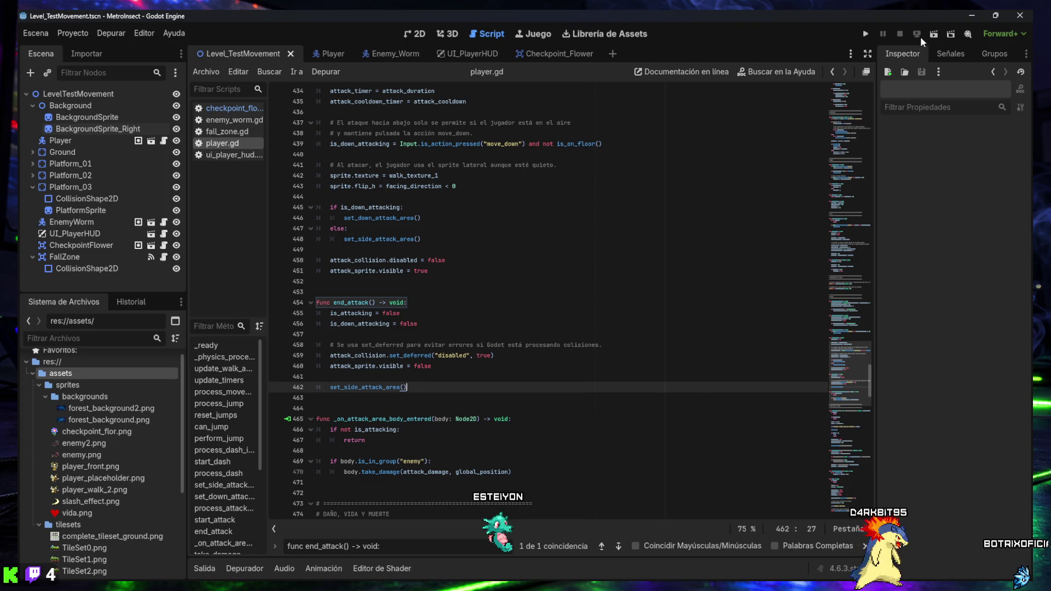
left_click(934, 34)
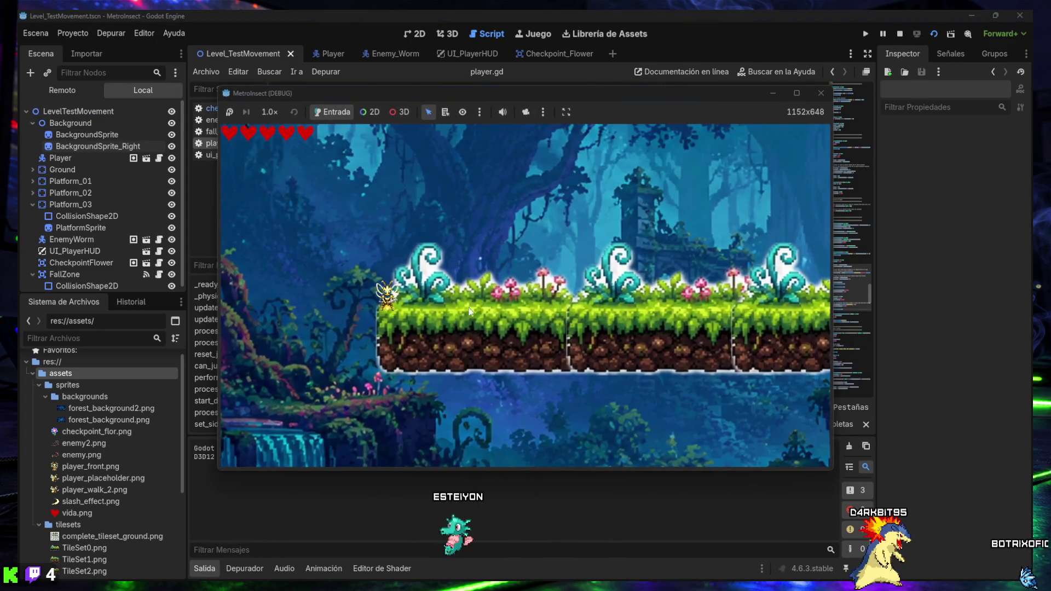
Test the bee's jumps and airborne slashes in the running game.
key("space")
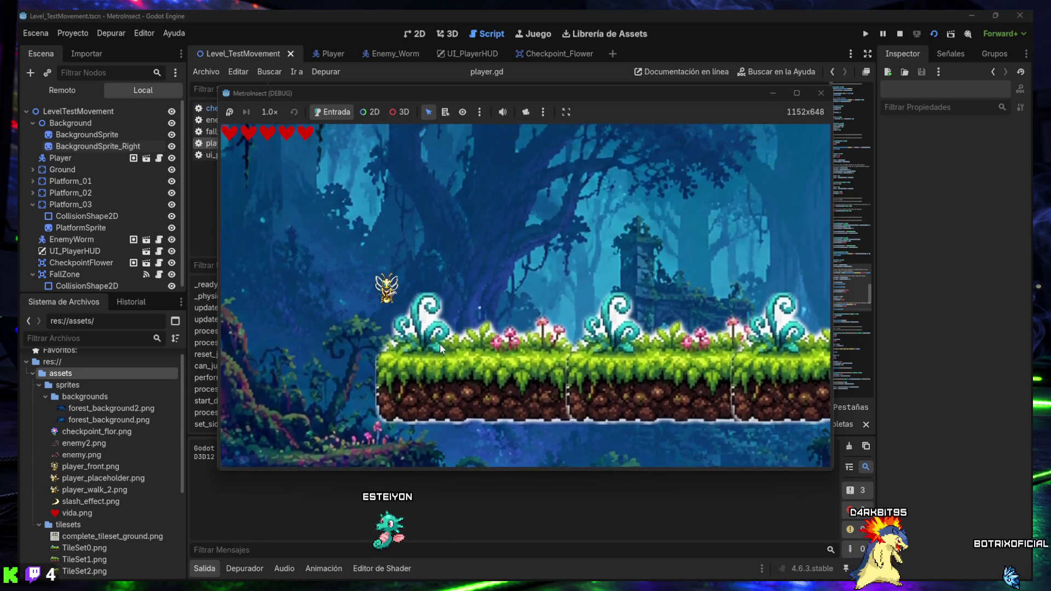
key("space")
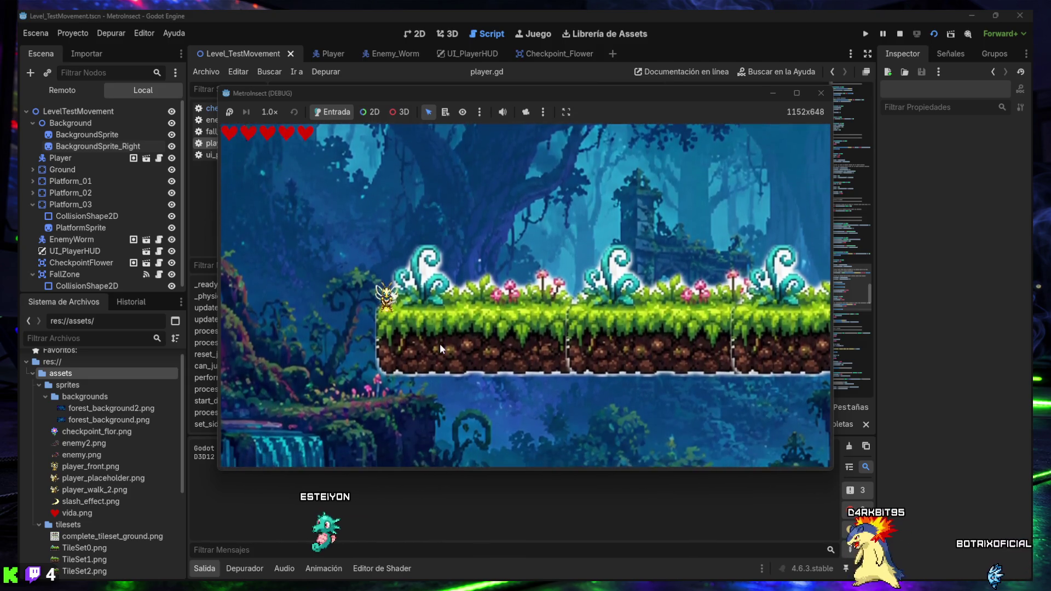
key("space")
key("space")
left_click(440, 348)
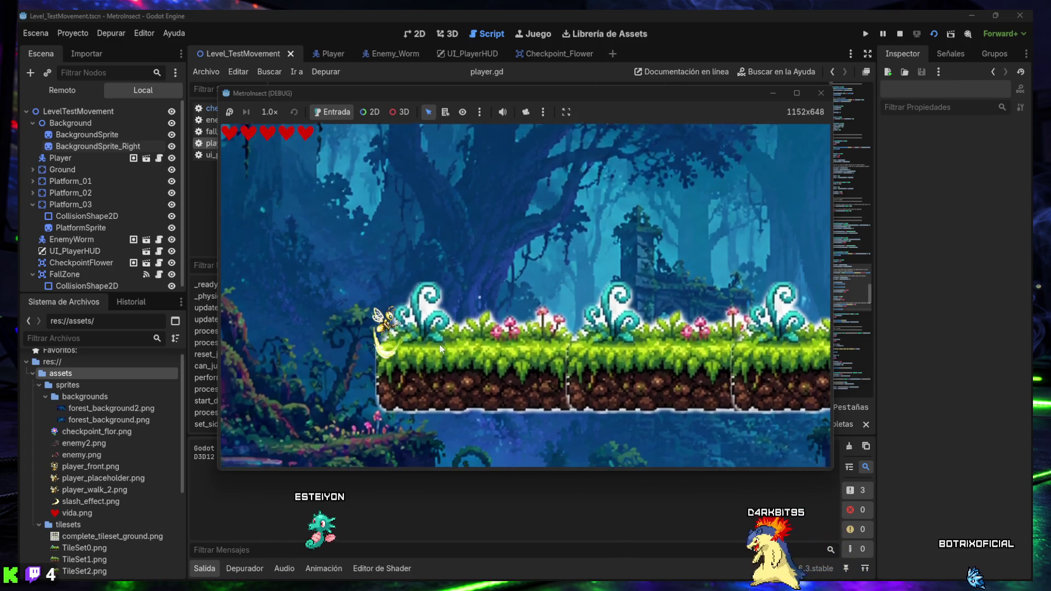
key("space")
left_click(440, 348)
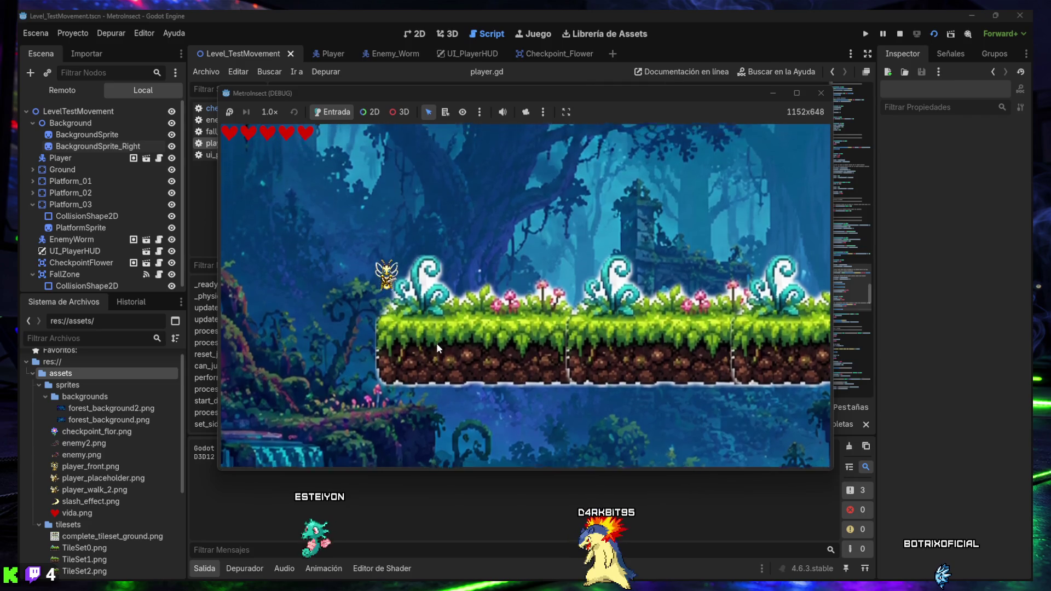
key("space")
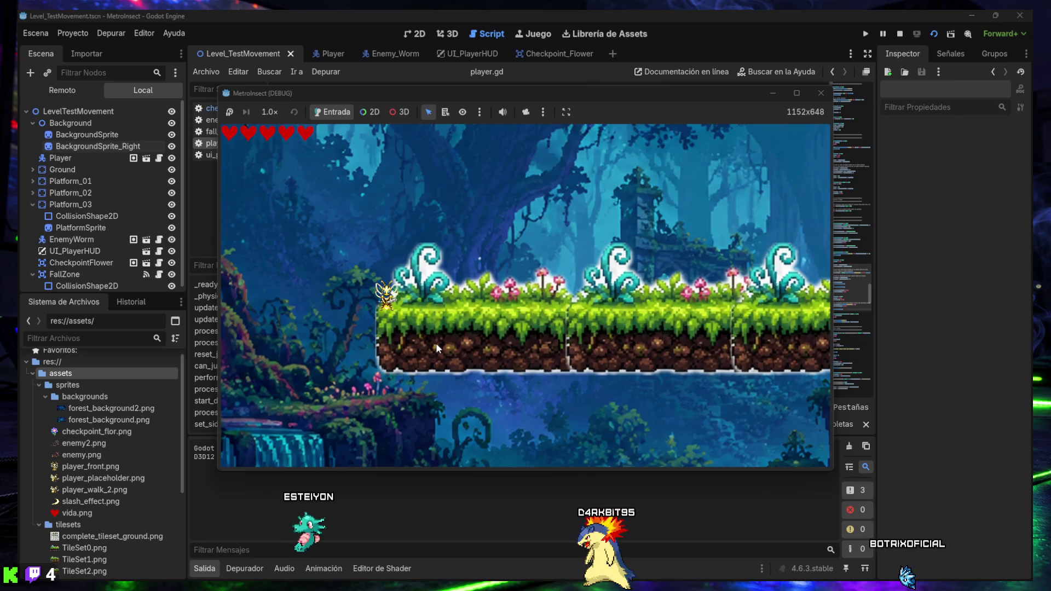
Move the bee right, jump-attacking across the gaps onto the worm's platform.
key("Right")
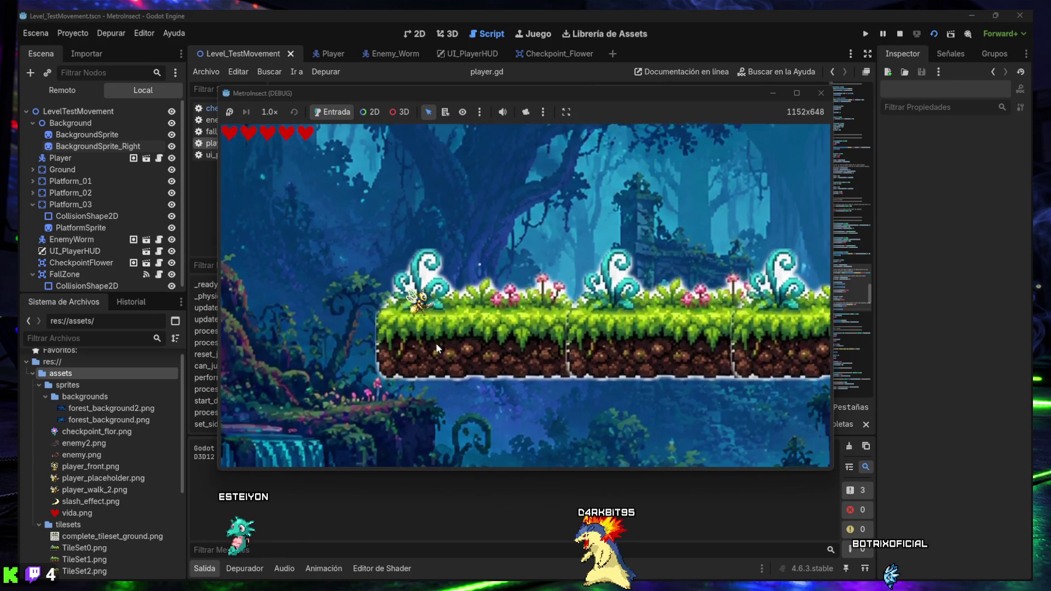
key("Right")
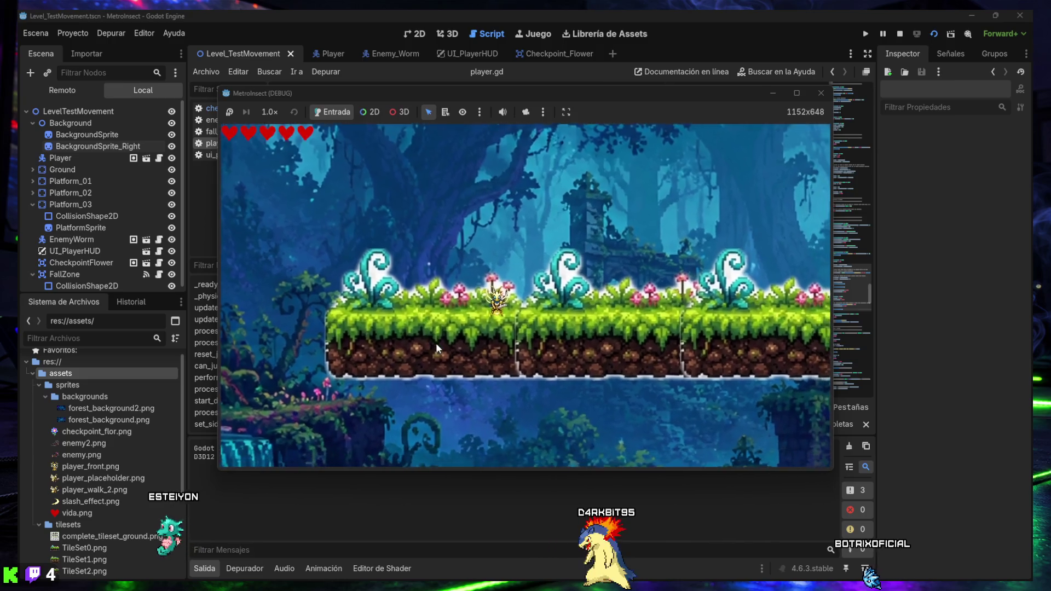
key("Right")
key("space")
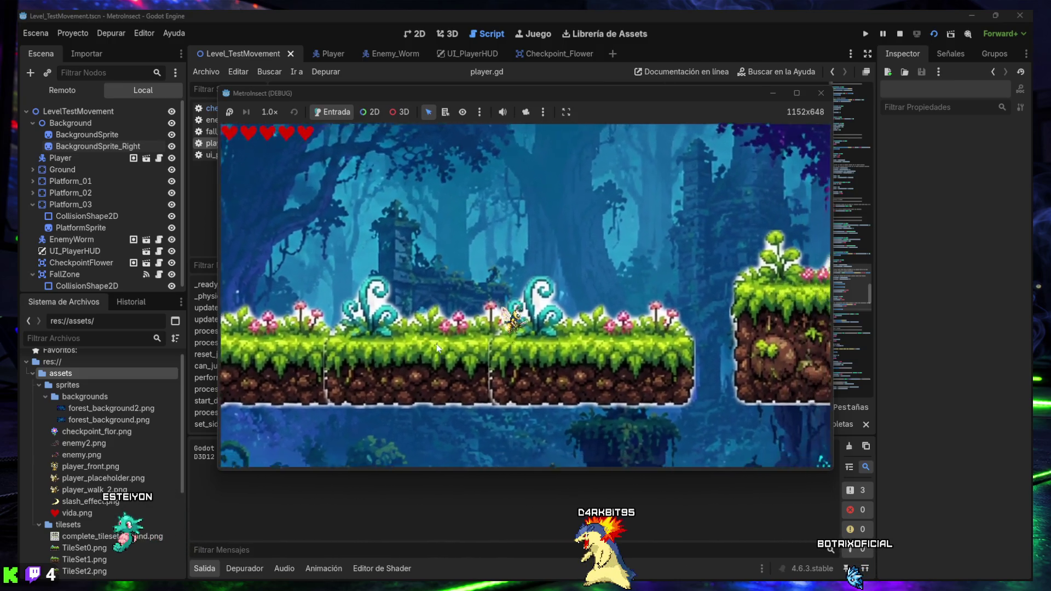
key("x")
key("Right")
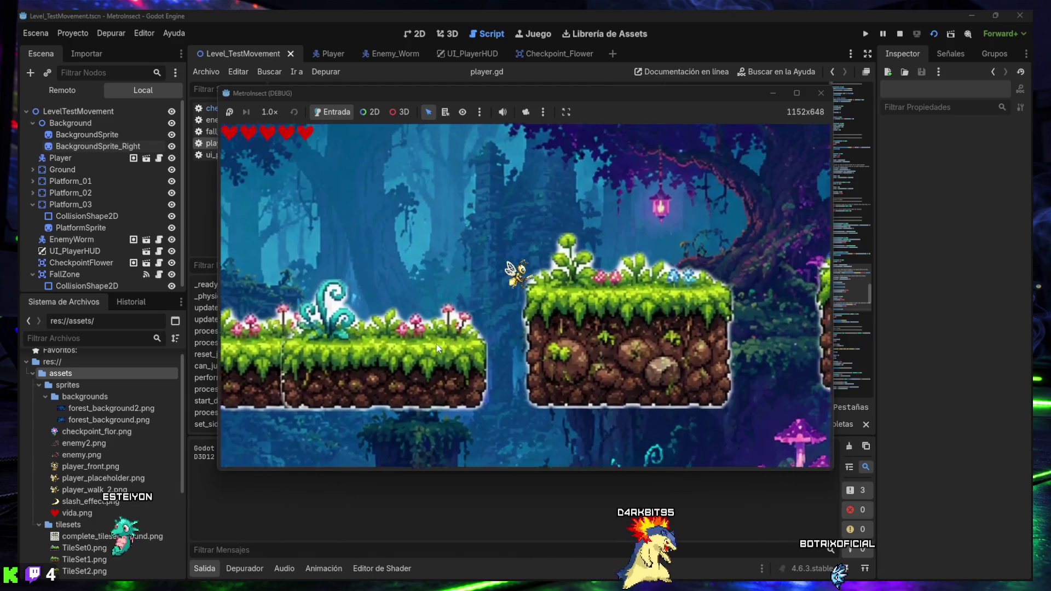
key("Right")
key("space")
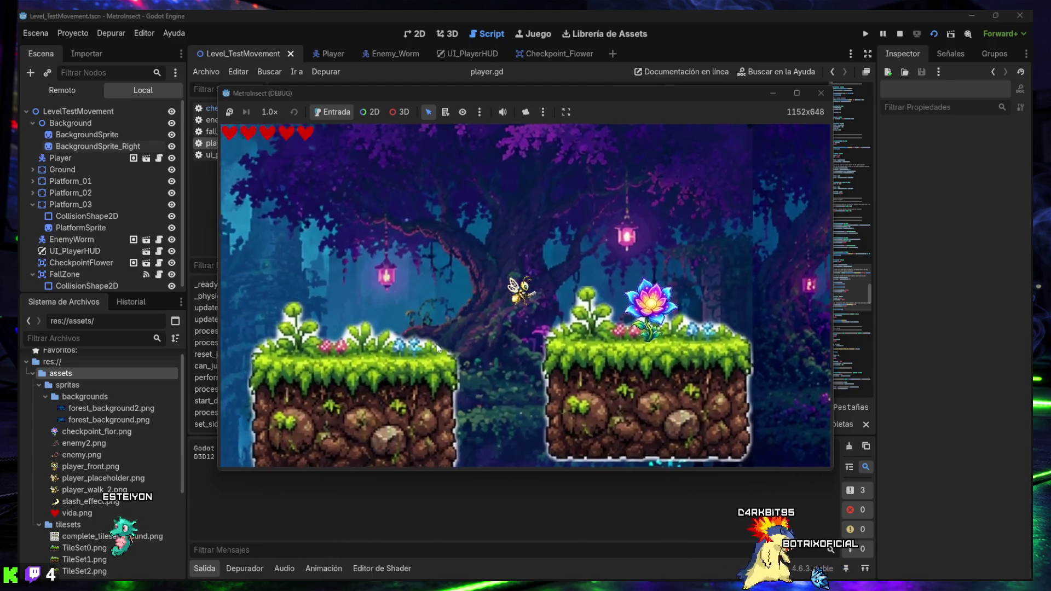
key("Right")
key("space")
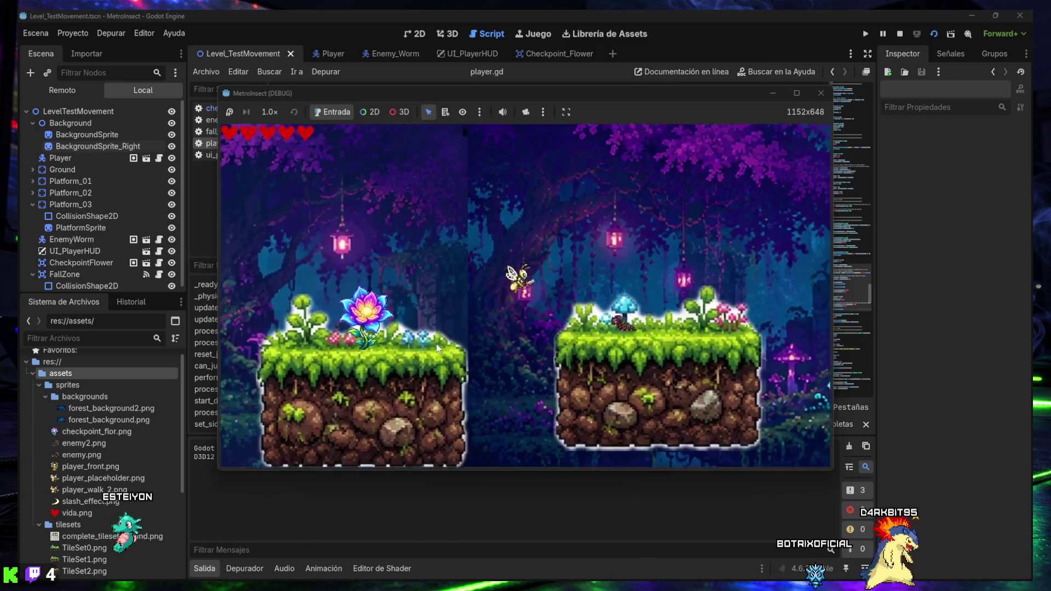
key("Right")
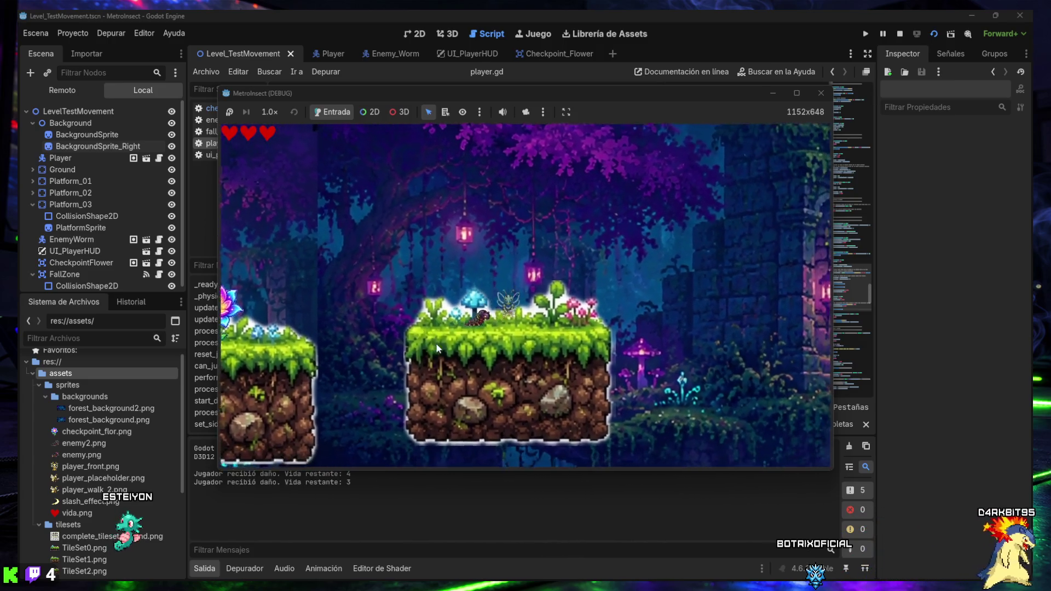
Attack the worm until its health reaches 0, then stop the game.
key("x")
key("x")
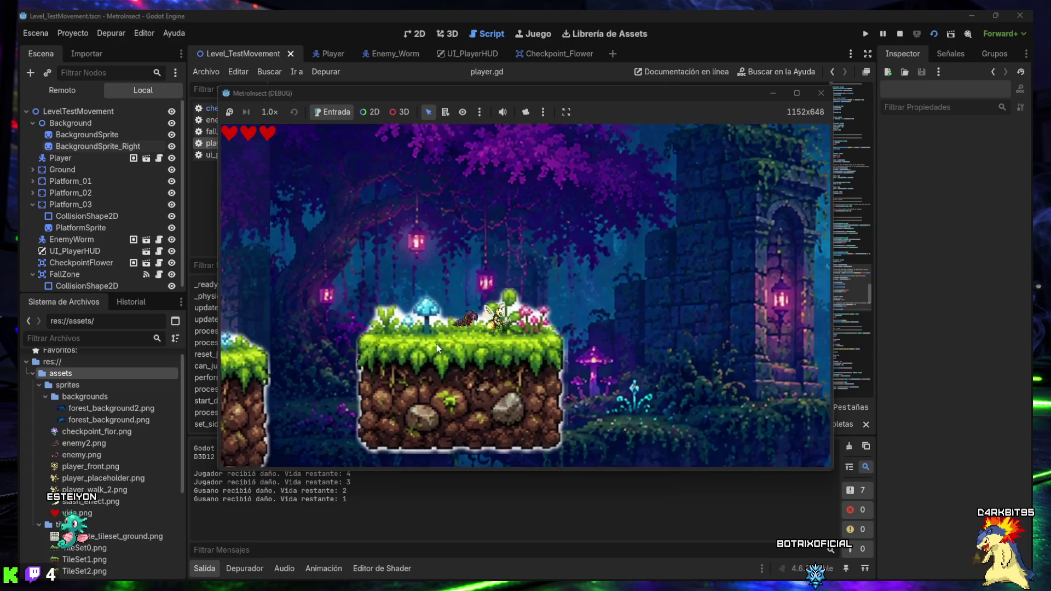
key("x")
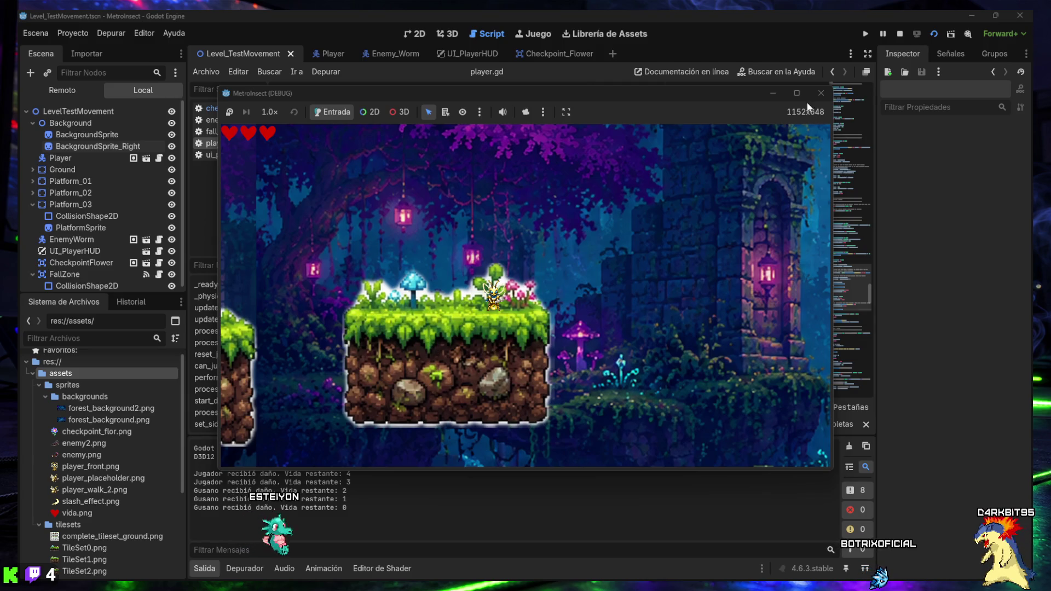
left_click(821, 93)
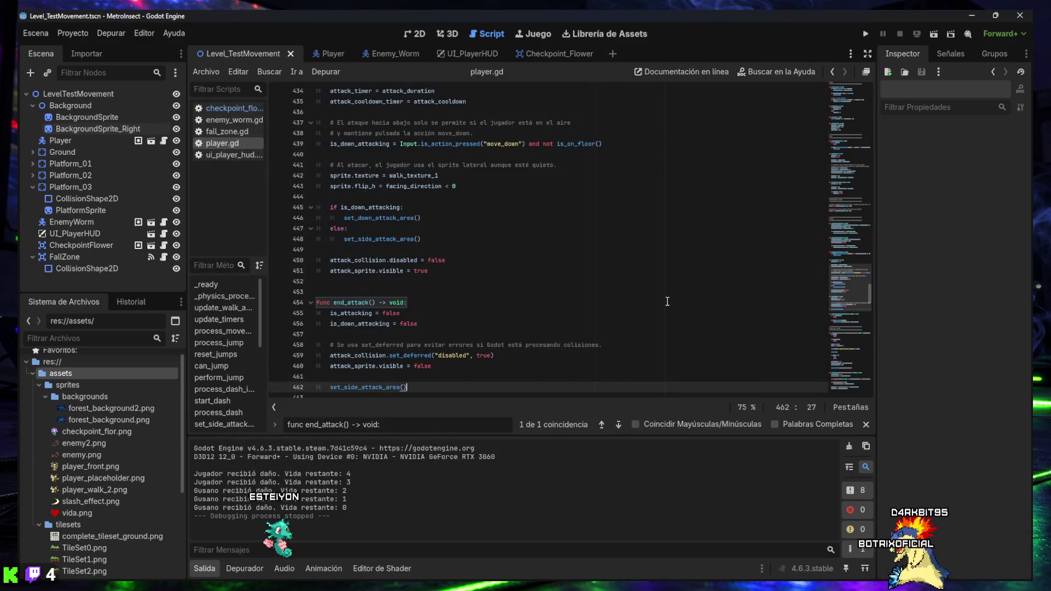
Hide the output log to give player.gd's end_attack code more room.
left_click(211, 570)
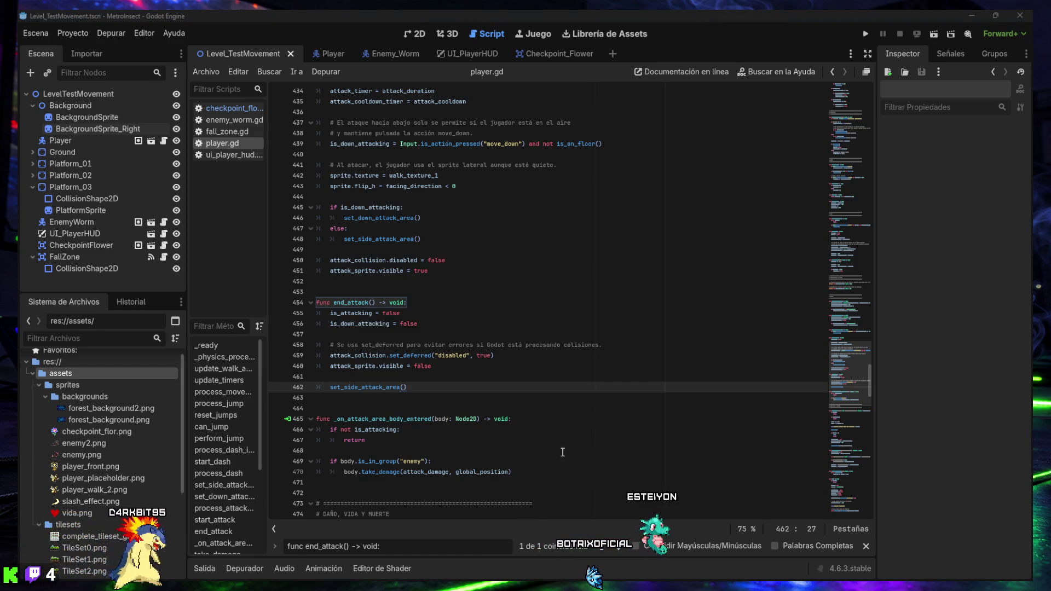
Declare a commented hit_targets Array[Node2D] below is_down_attacking among the attack variables.
left_click_drag(379, 546, 306, 546)
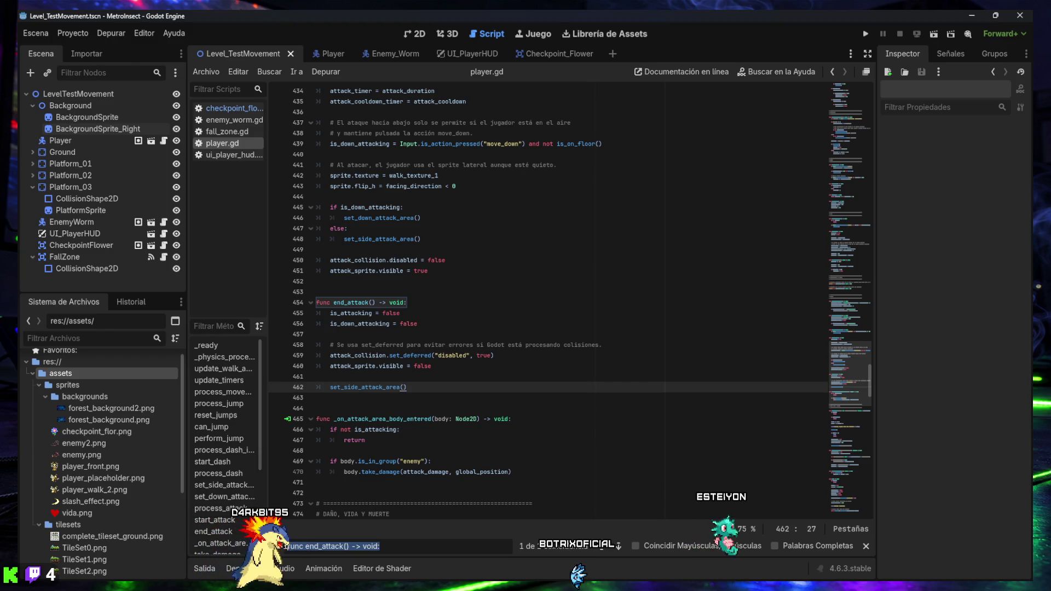
key("ctrl+a")
type("var is_attacking: bool = false")
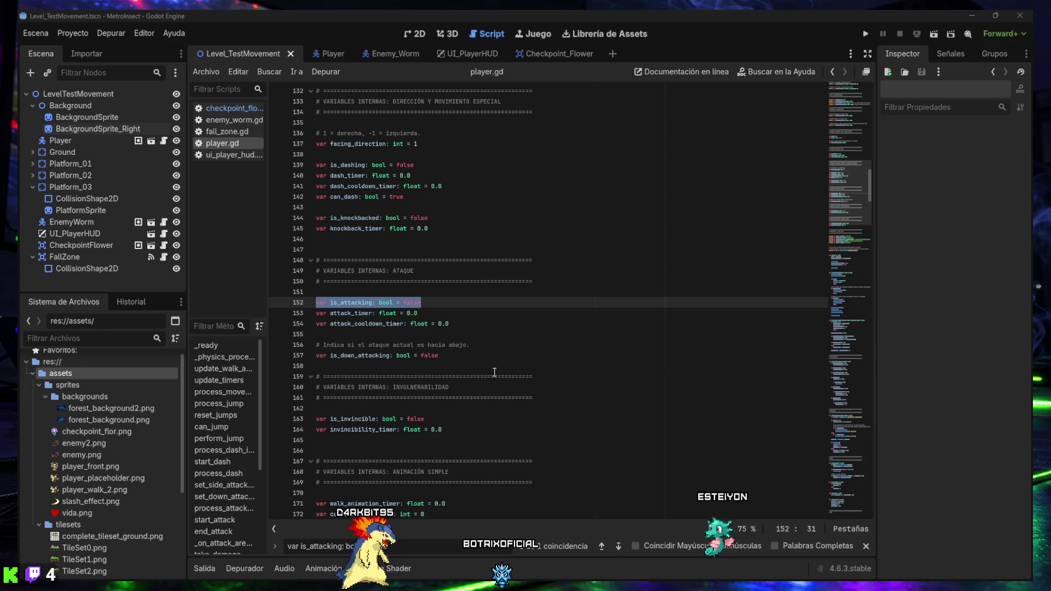
left_click(470, 363)
key("Return")
key("Return")
key("Up")
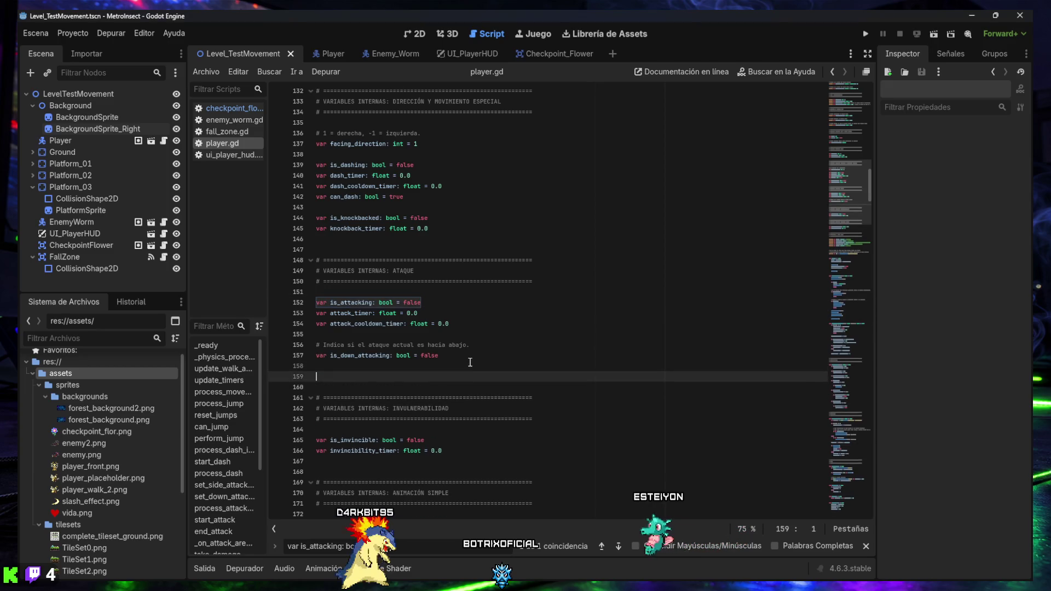
type("# Guarda los enemigos/objetos ya golpeados durante el ataque actual. # Evita que un mismo ataque haga daño varias veces al mismo objetivo. var hit_targets: Array[Node2D] = []")
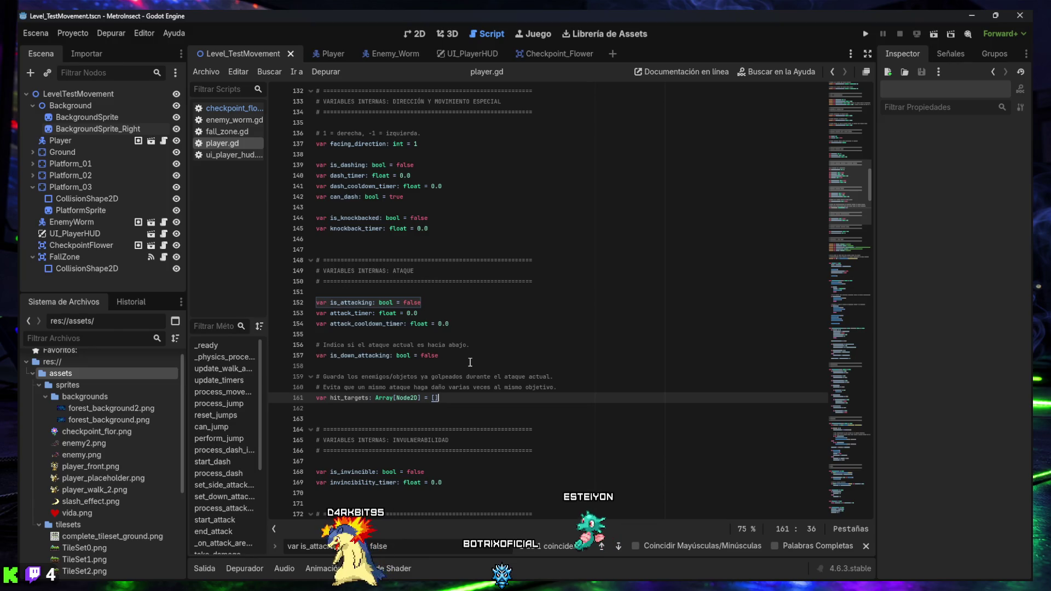
key("Down")
key("BackSpace")
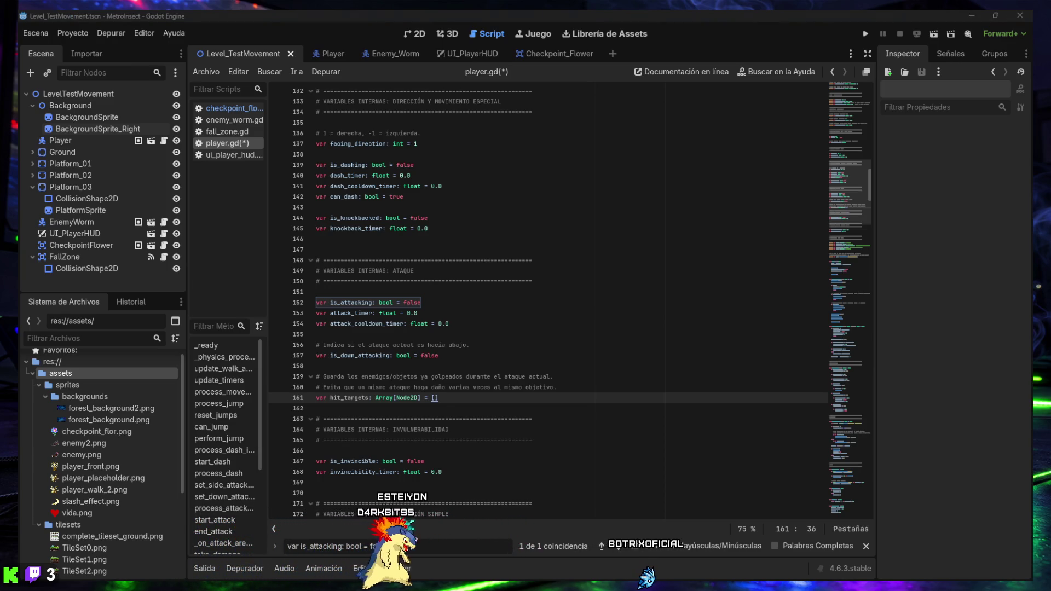
type("is_attacking = true")
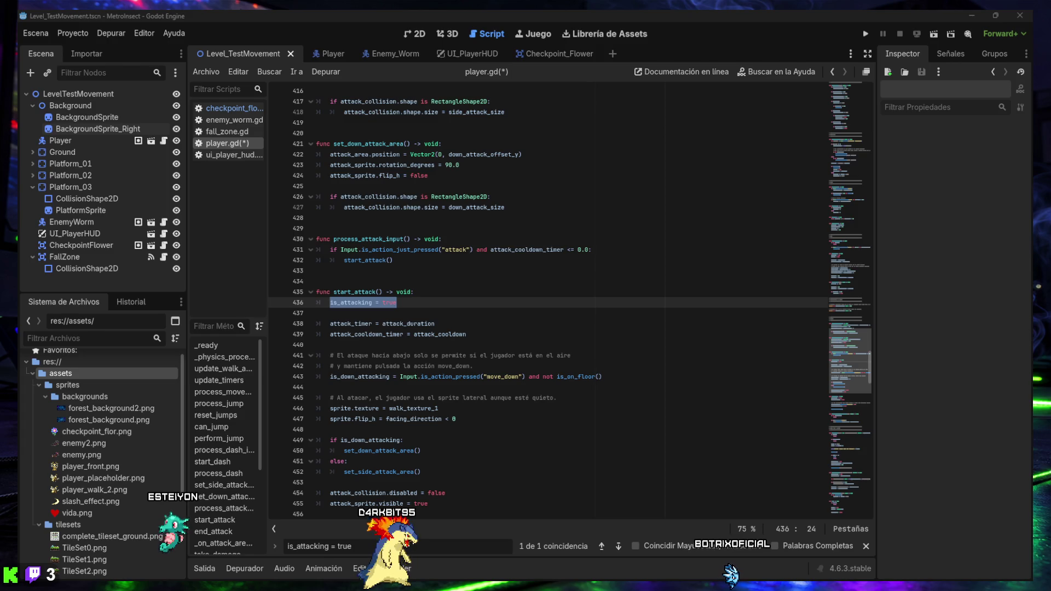
Add hit_targets.clear() right after is_attacking = true in start_attack.
left_click(423, 309)
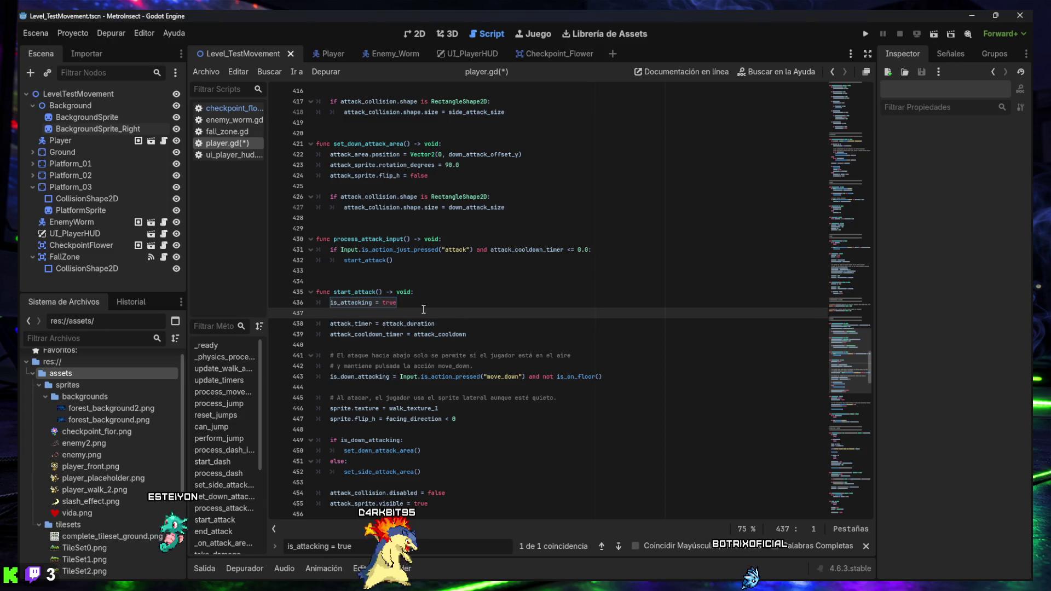
key("Return")
type("hit_targets.clear()")
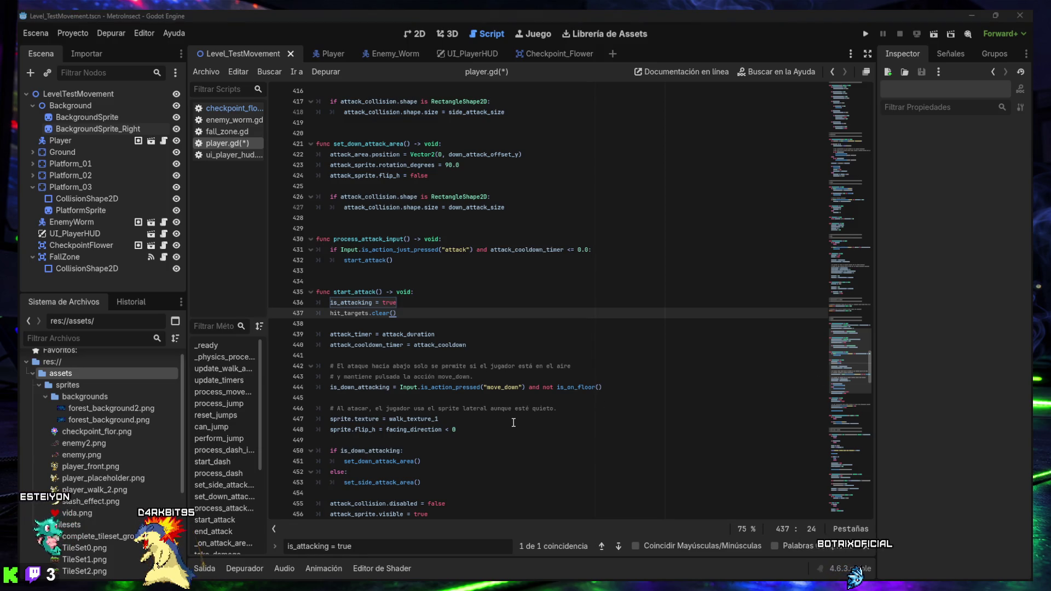
key("ctrl+a")
type("func _on_attack_area_body_entered(body: Node2D) -> void:")
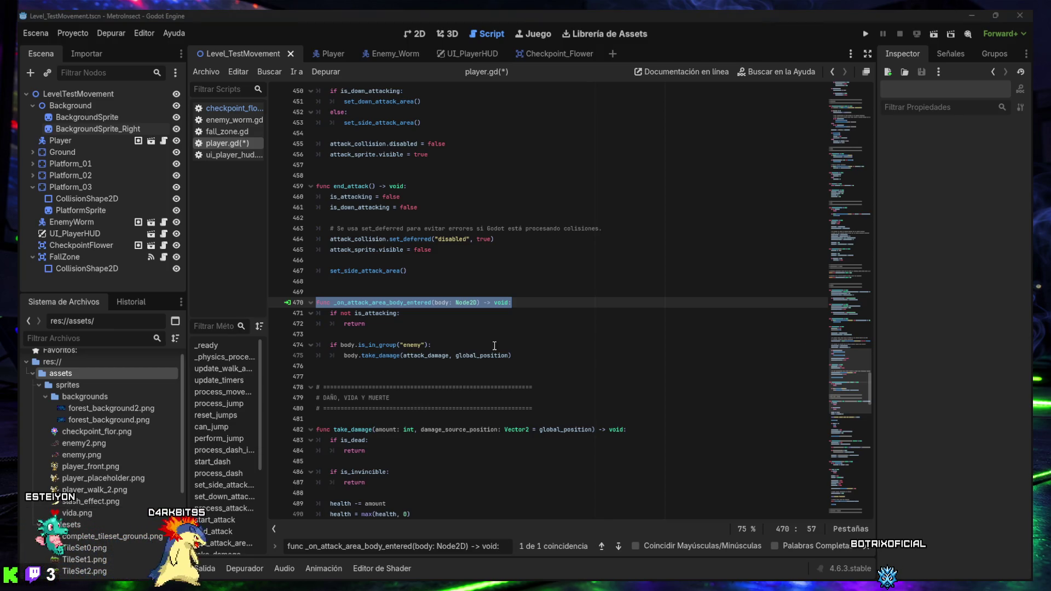
Replace _on_attack_area_body_entered with the hit_targets-aware version and save player.gd.
mouse_move(516, 355)
left_mouse_down()
mouse_move(330, 345)
mouse_move(297, 303)
left_mouse_up()
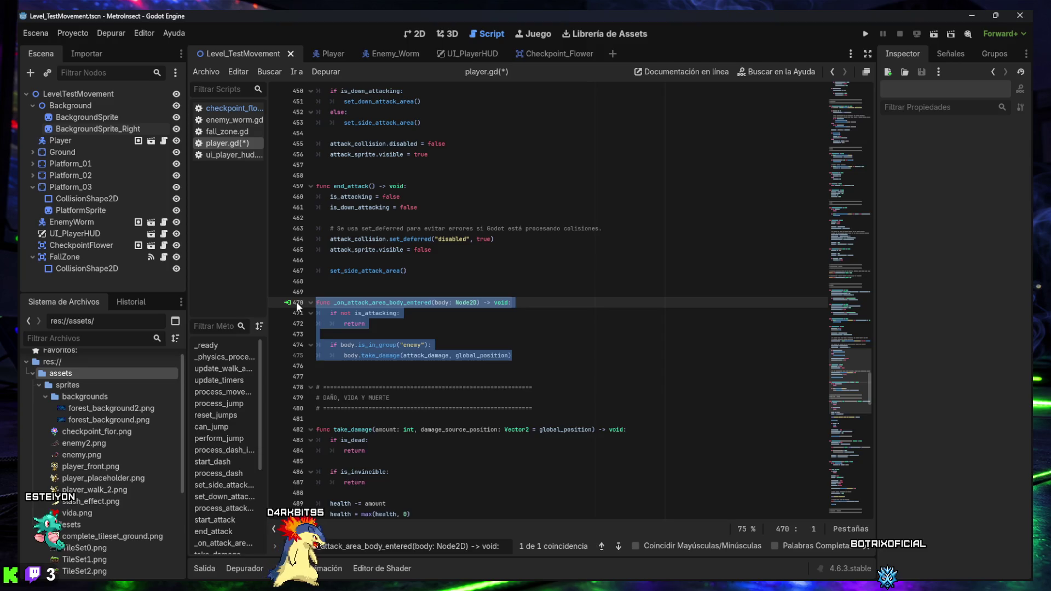
type("func _on_attack_area_body_entered(body: Node2D) -> void: \tif not is_attacking: \t\treturn  \tif body in hit_targets: \t\treturn  \tif body.is_in_group(\"enemy\"): \t\thit_targets.append(body) \t\tbody.take_damage(attack_damage, global_position)")
key("ctrl+s")
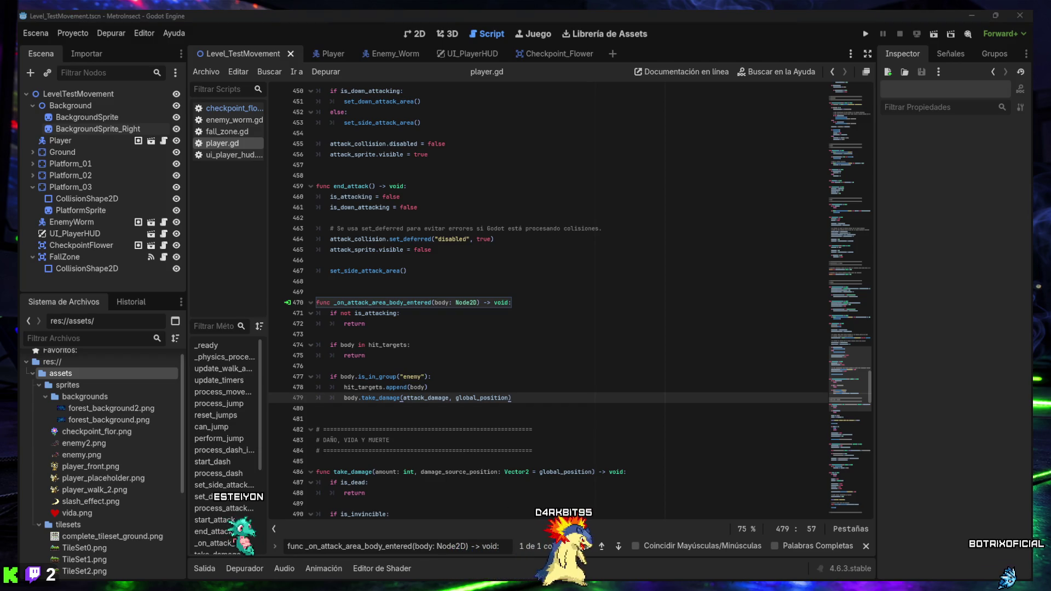
Find _on_attack_area_area_entered, replace it with the version checking hit_targets, and save.
triple_click(425, 546)
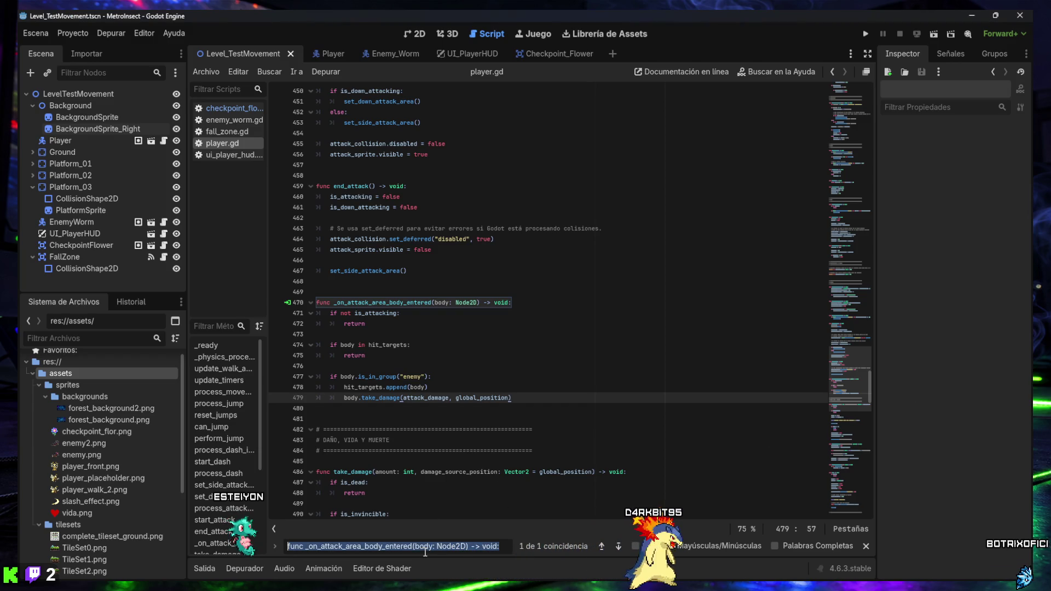
type("func _on_attack_area_area_entered(area: Area2D) -> void:")
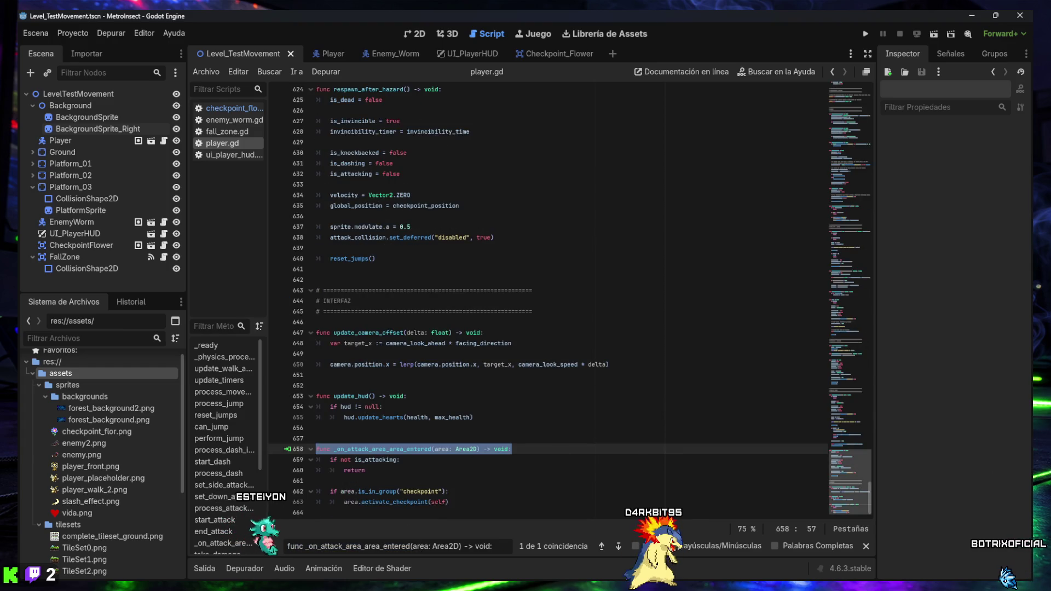
scroll(436, 412, "up", 1)
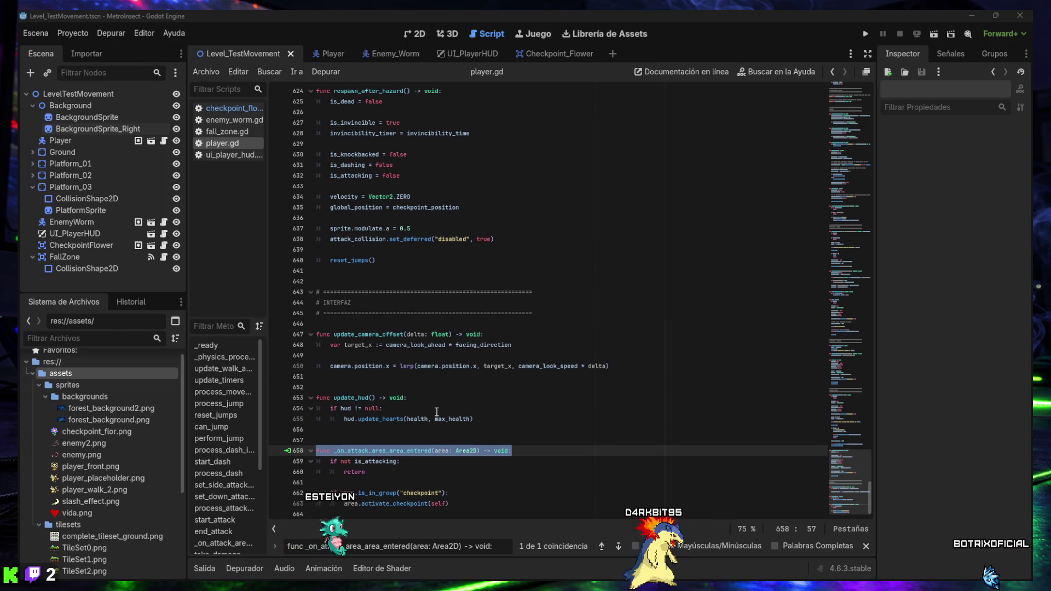
left_click_drag(466, 510, 311, 458)
type("func _on_attack_area_area_entered(area: Area2D) -> void: \tif not is_attacking: \t\treturn  \tif area in hit_targets: \t\treturn  \tif area.is_in_group(\"checkpoint\"): \t\thit_targets.append(area) \t\tarea.activate_checkpoint(self)")
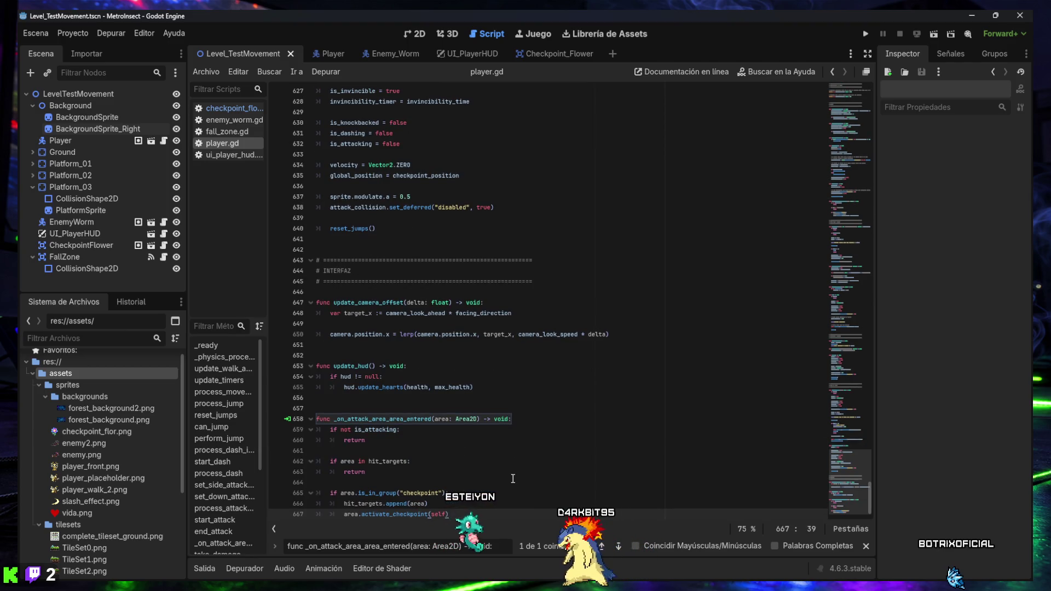
key("ctrl+s")
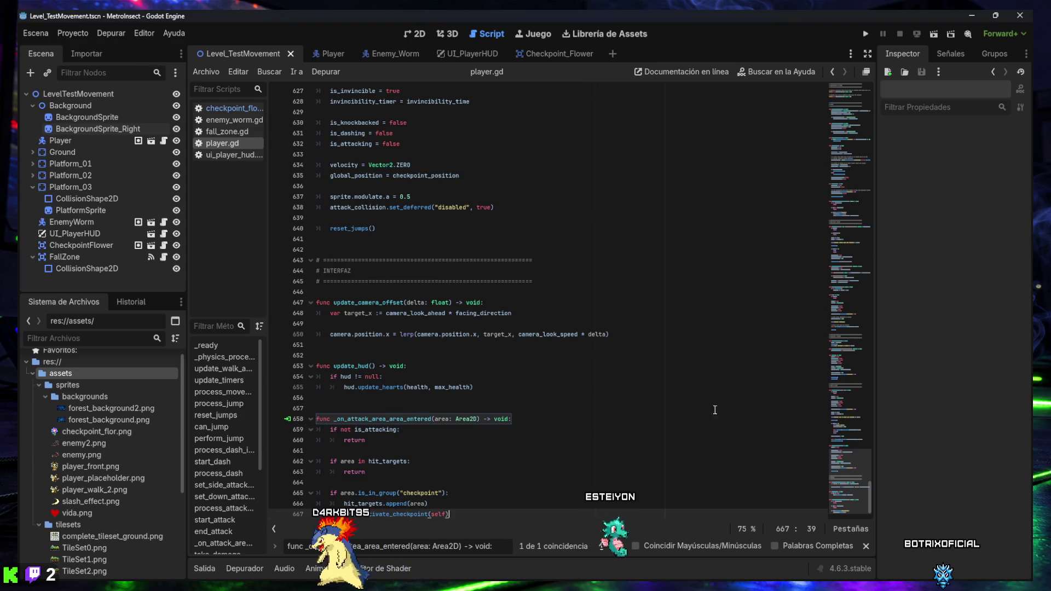
Run the level, move the bee right across the platforms, slash the worm with X, then stop.
left_click(934, 37)
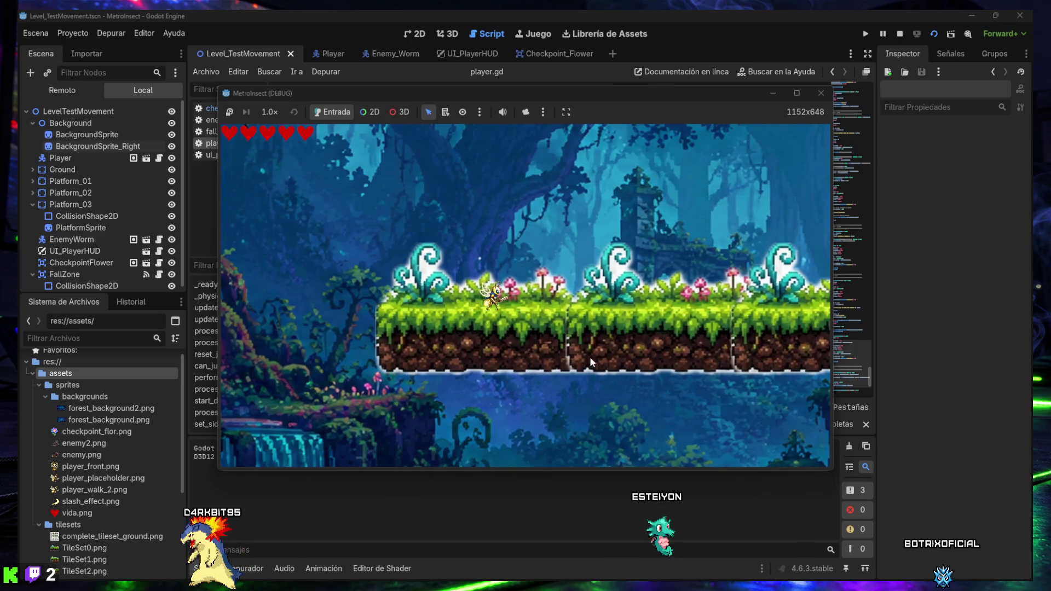
key("Right")
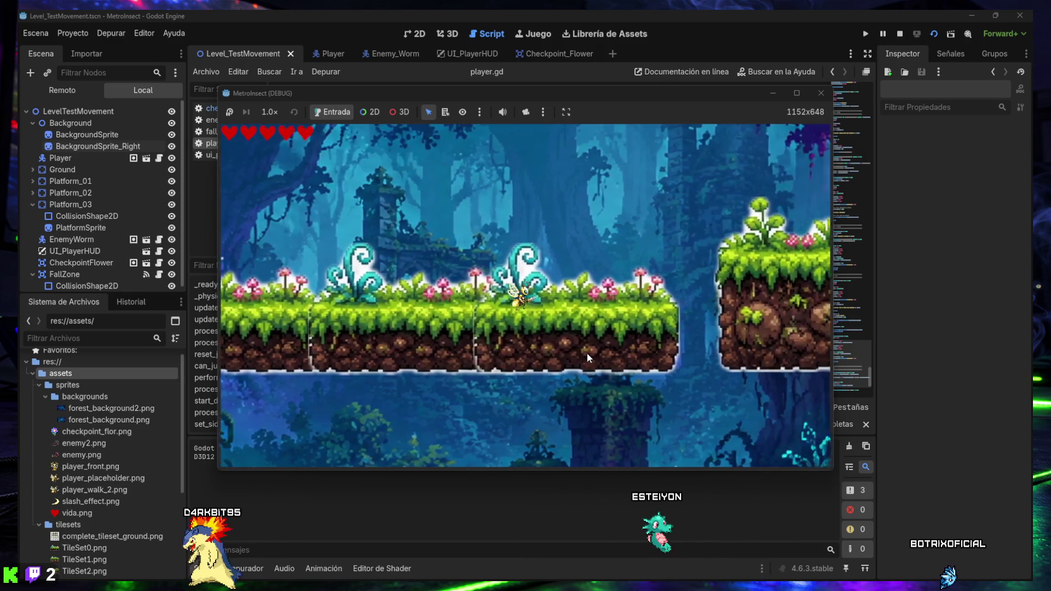
key("space")
key("Right")
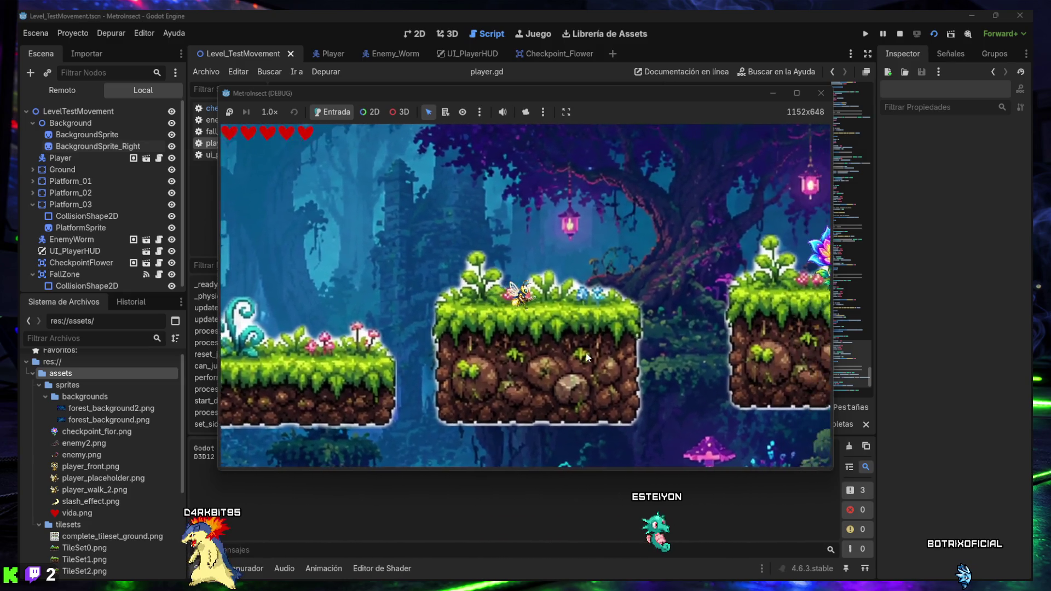
key("Right")
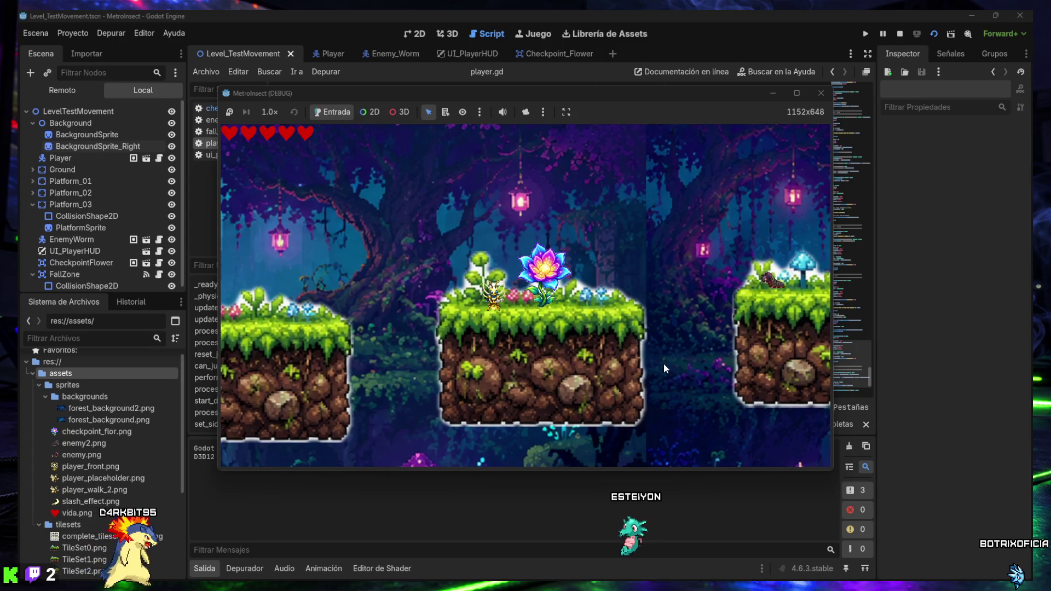
key("Right")
key("Right")
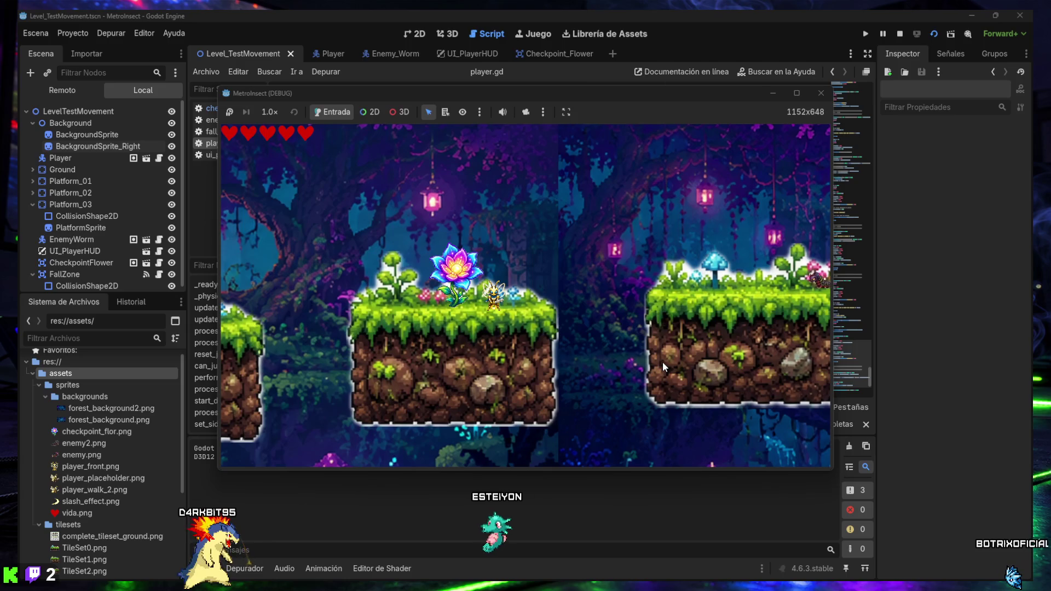
key("Right")
key("space")
key("x")
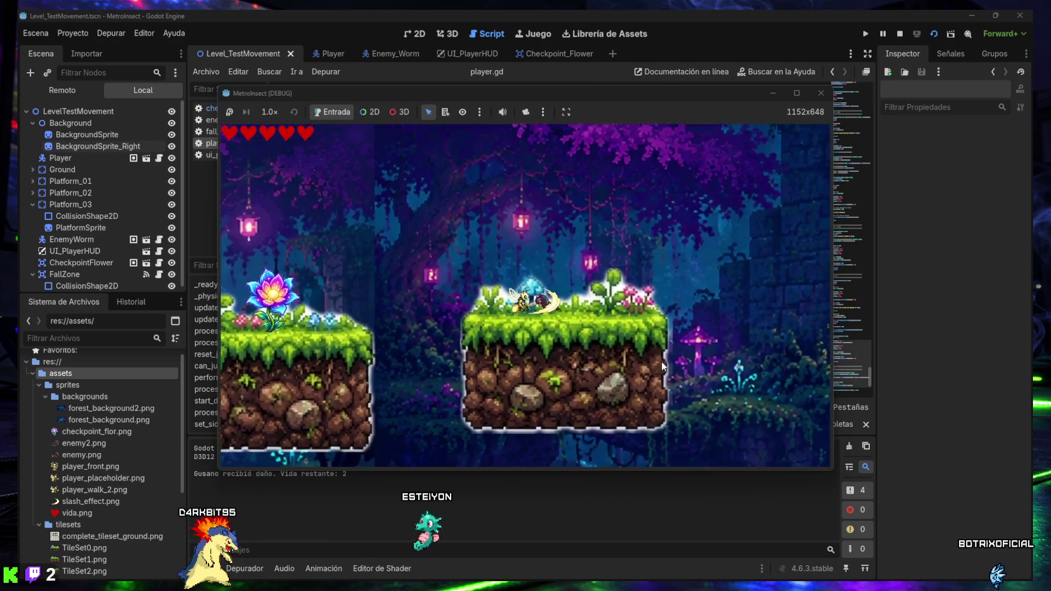
key("x")
key("x")
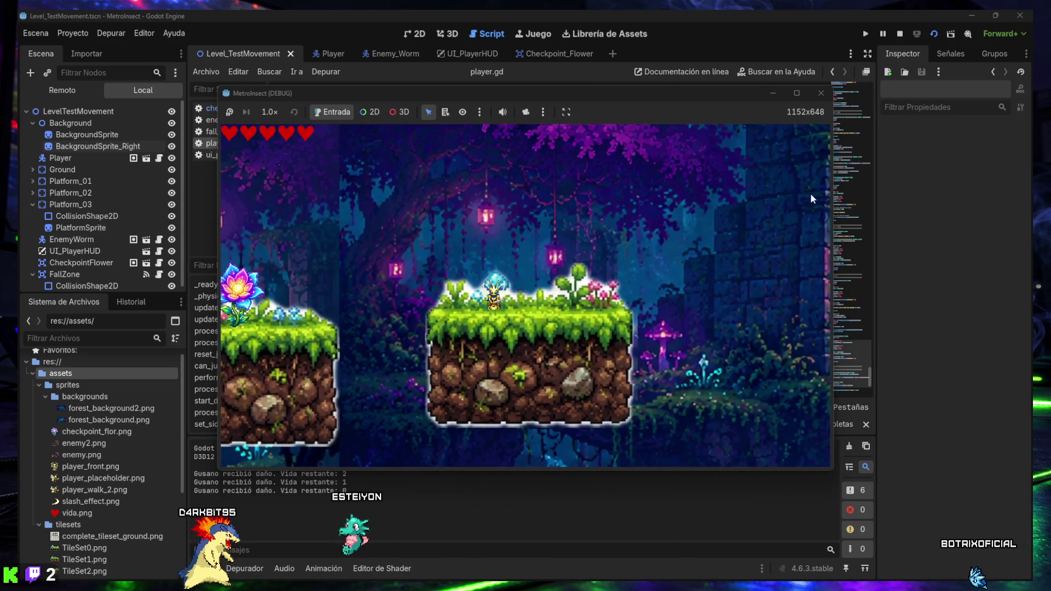
left_click(821, 93)
Relaunch the level, reach the checkpoint flower, finish off the worm, and stop the game.
left_click(934, 34)
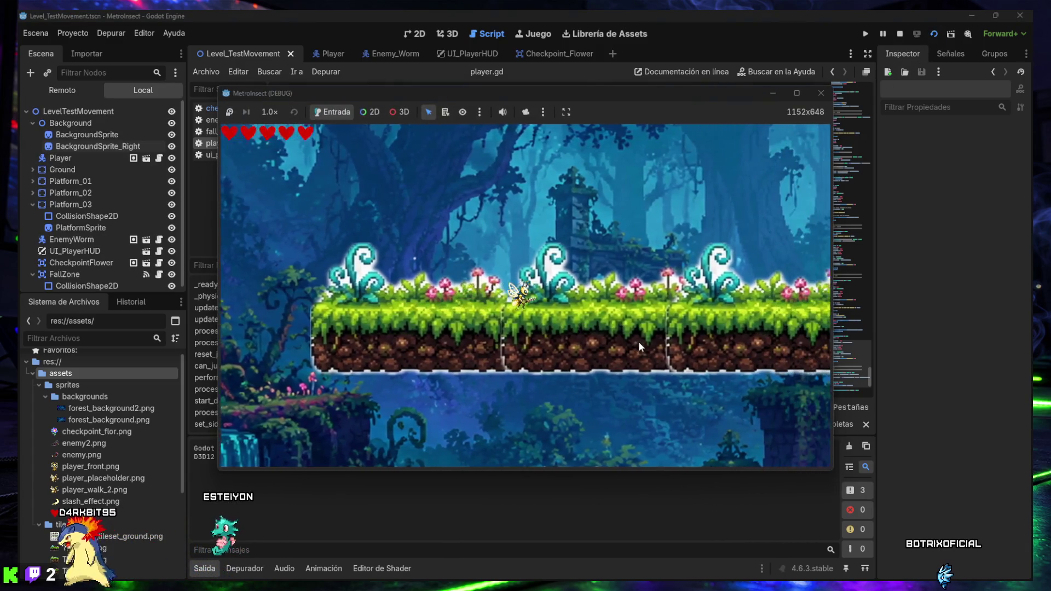
key("Right")
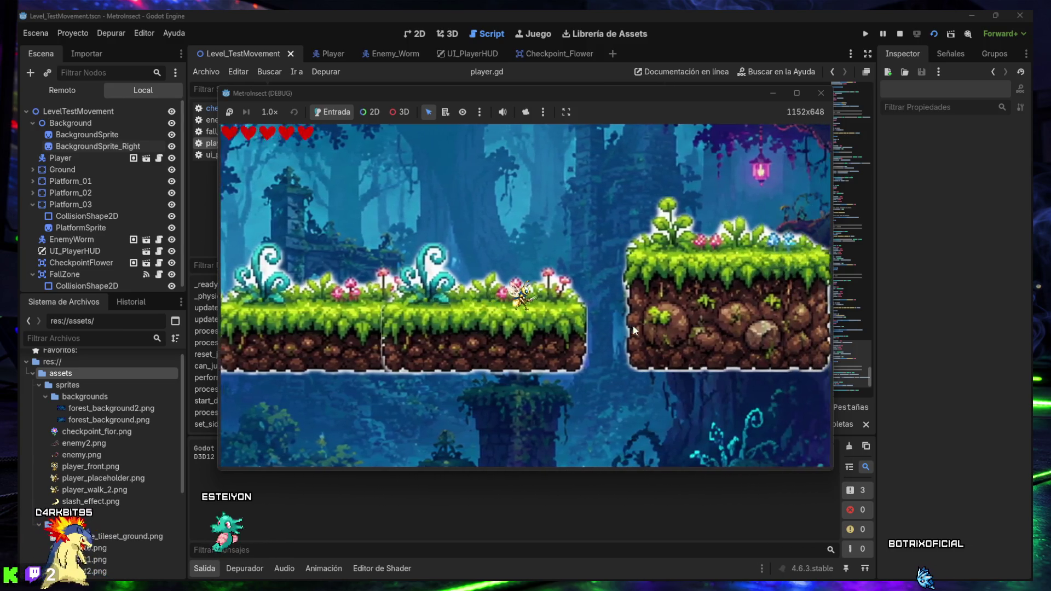
key("Right")
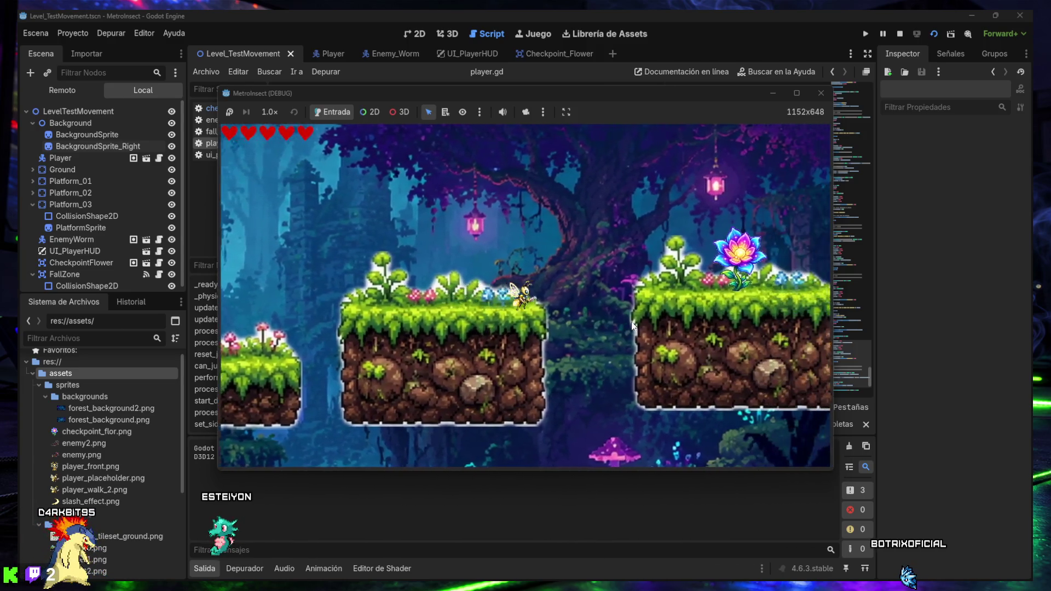
key("Right")
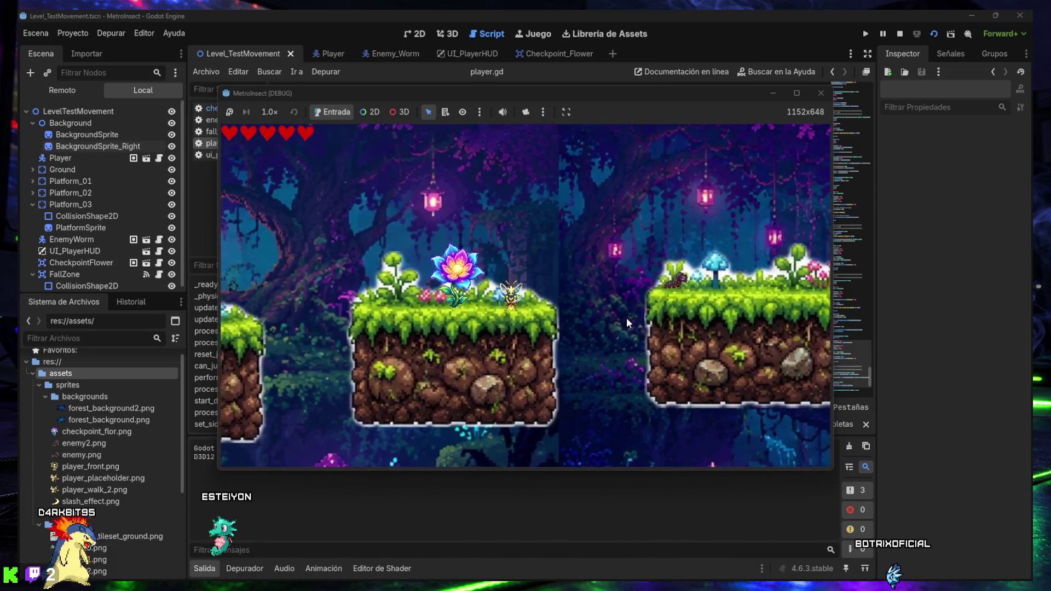
key("Right")
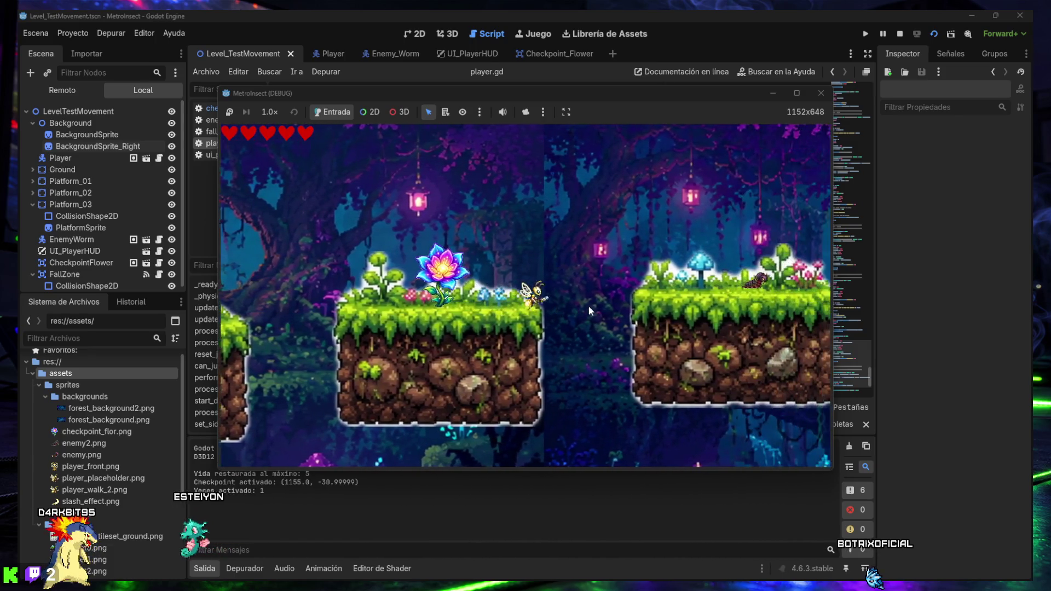
key("Right")
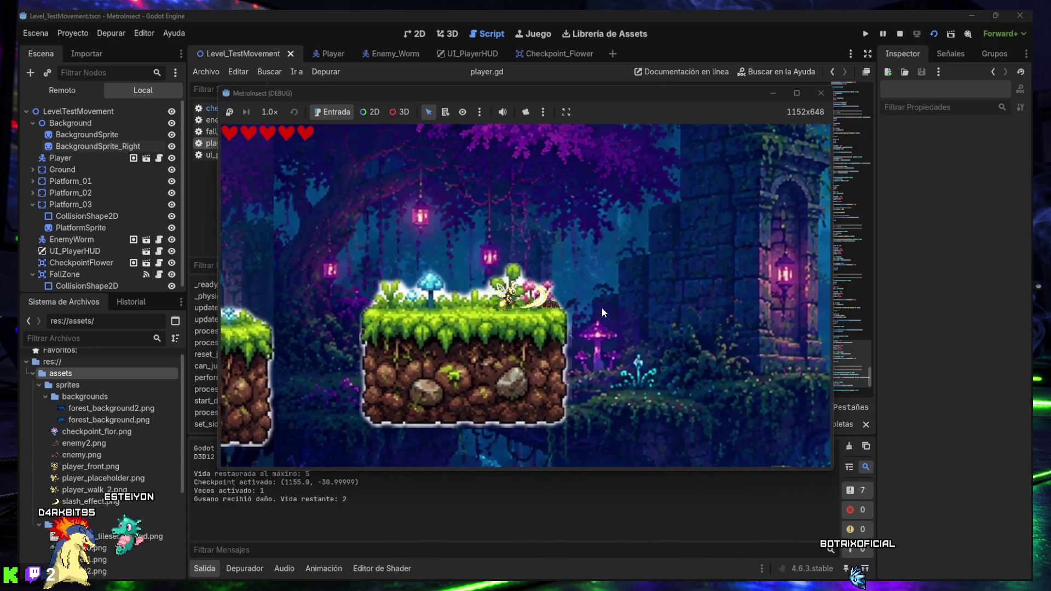
key("x")
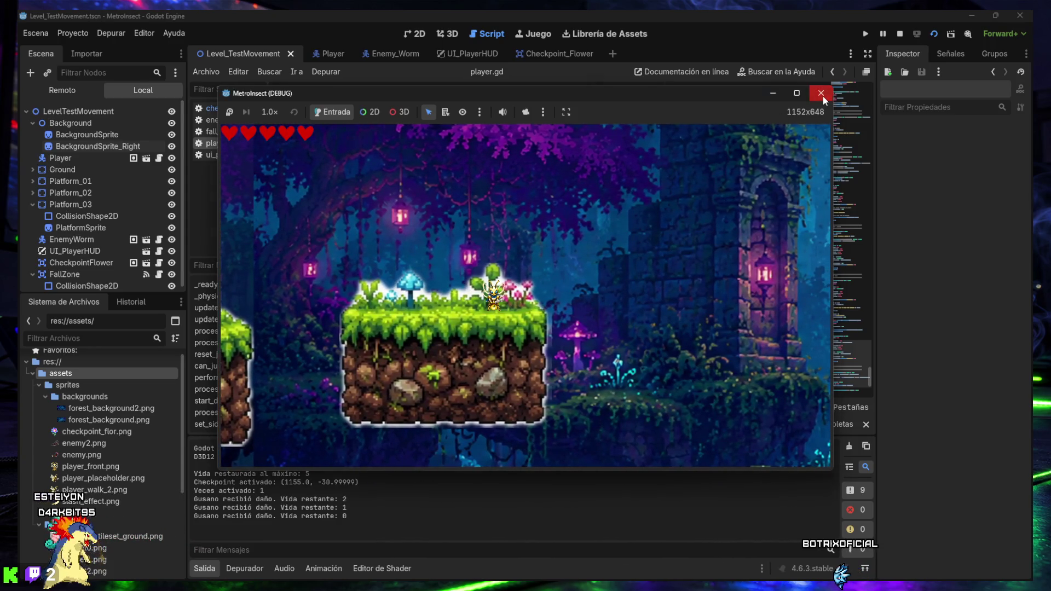
left_click(821, 93)
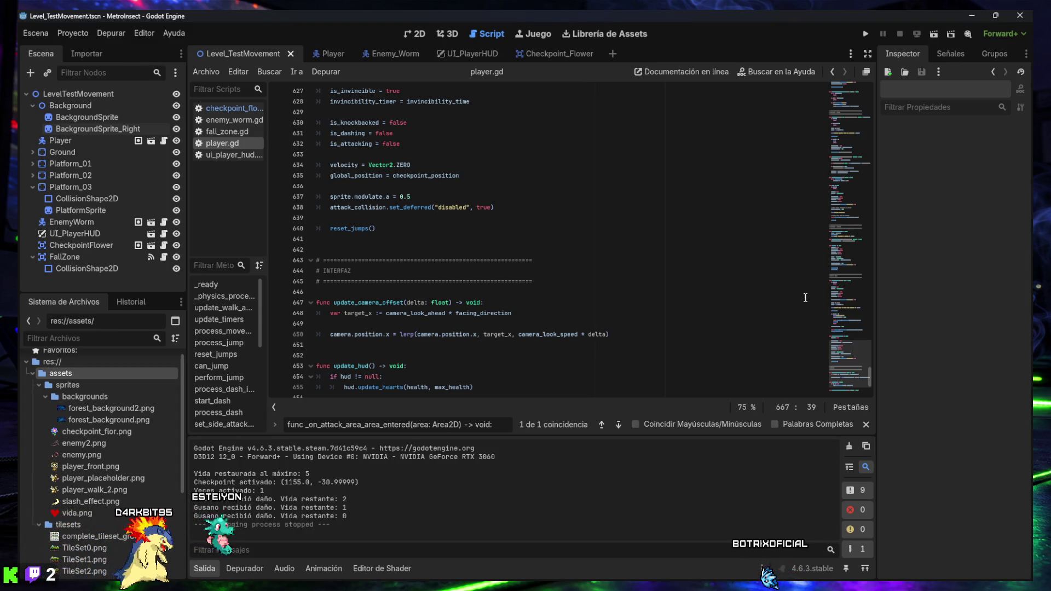
Run the current scene and move the bee right, falling once, up to the checkpoint flower.
left_click(934, 34)
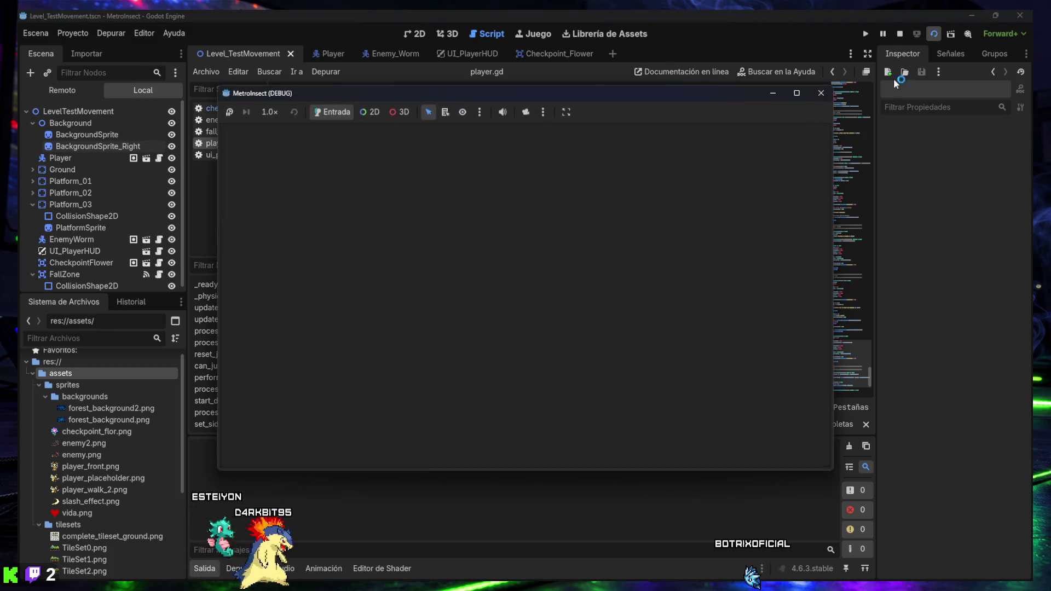
key("Right")
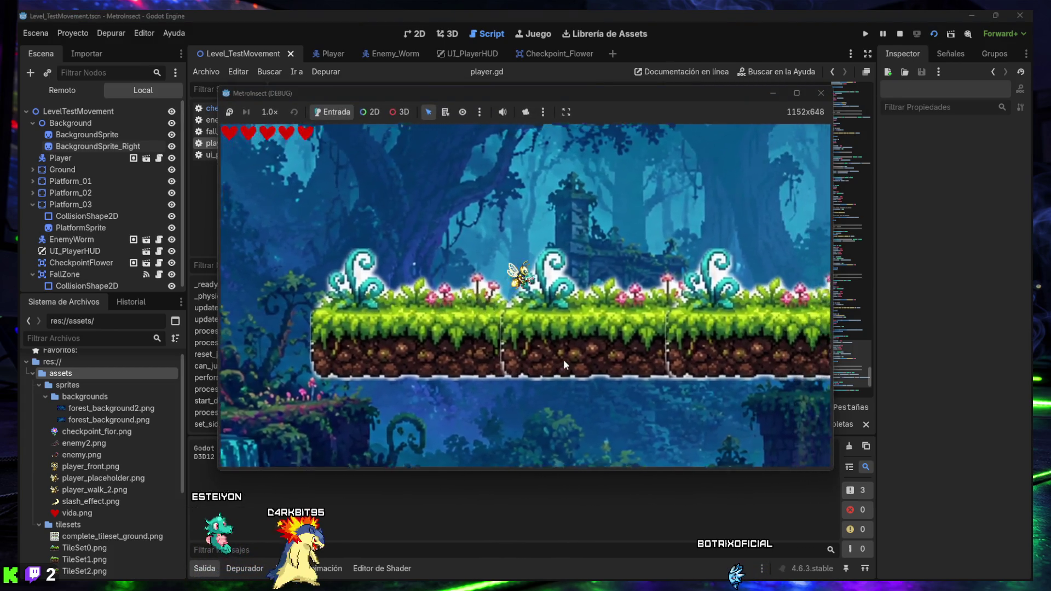
key("Right")
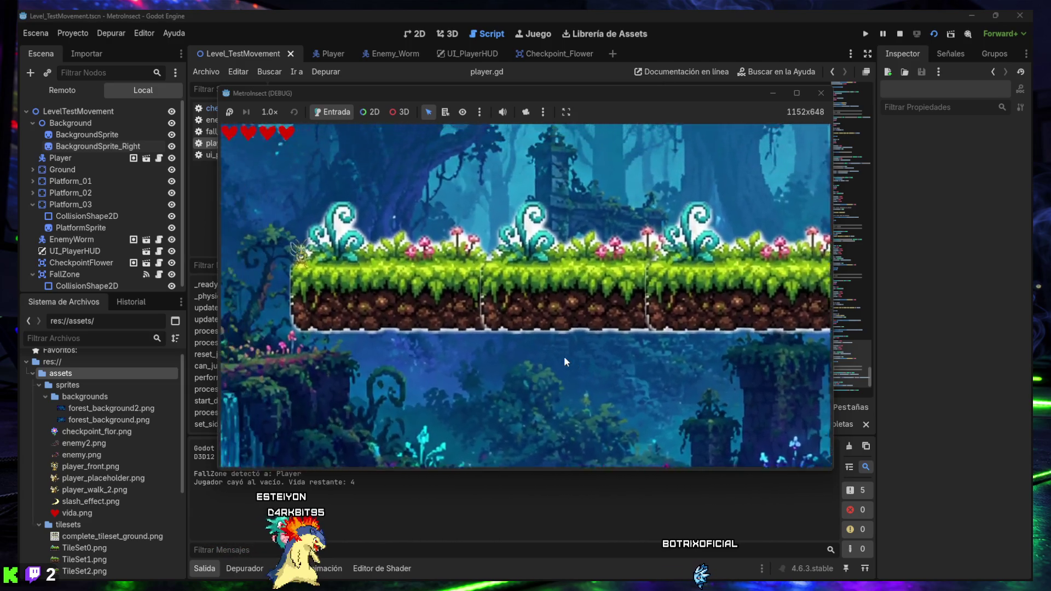
key("Right")
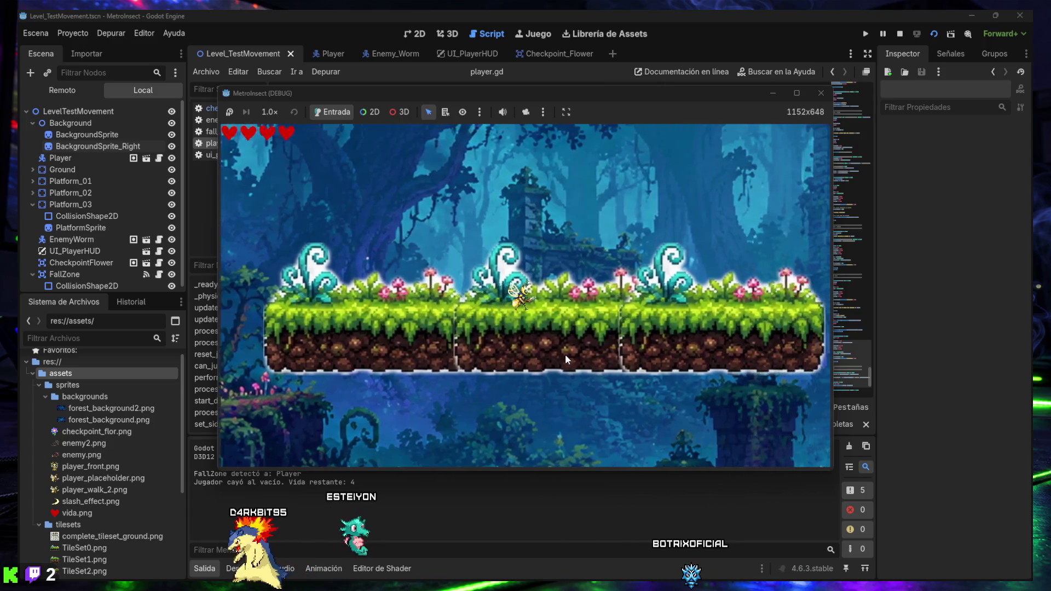
key("Right")
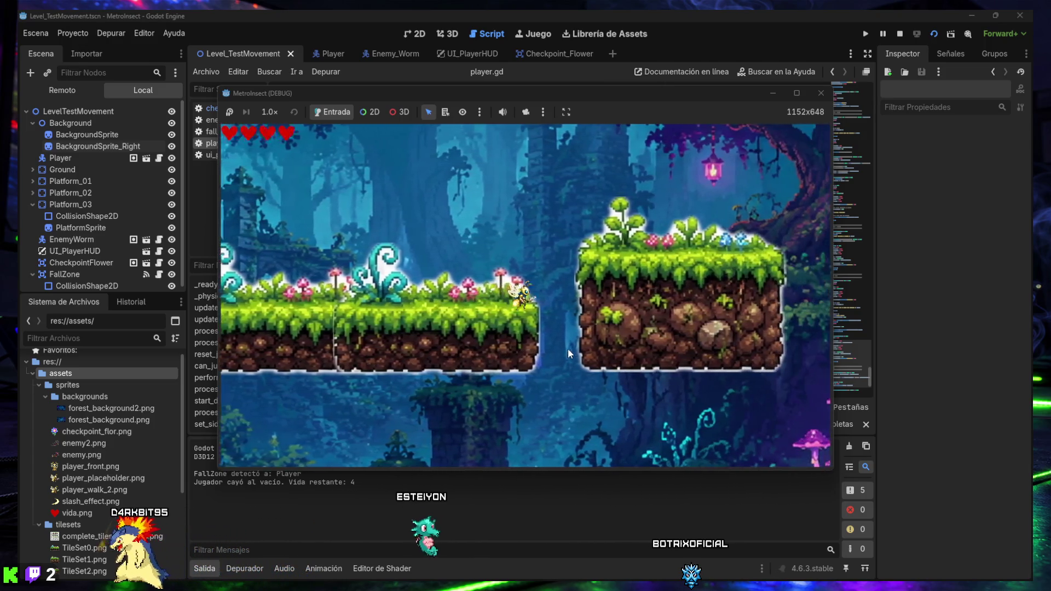
key("space")
key("Right")
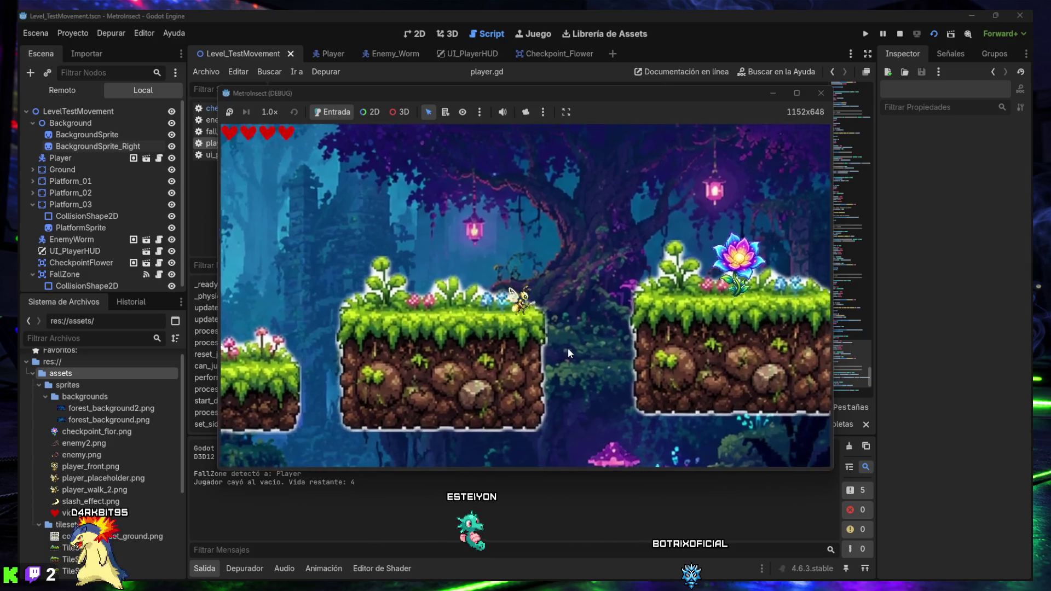
key("Right")
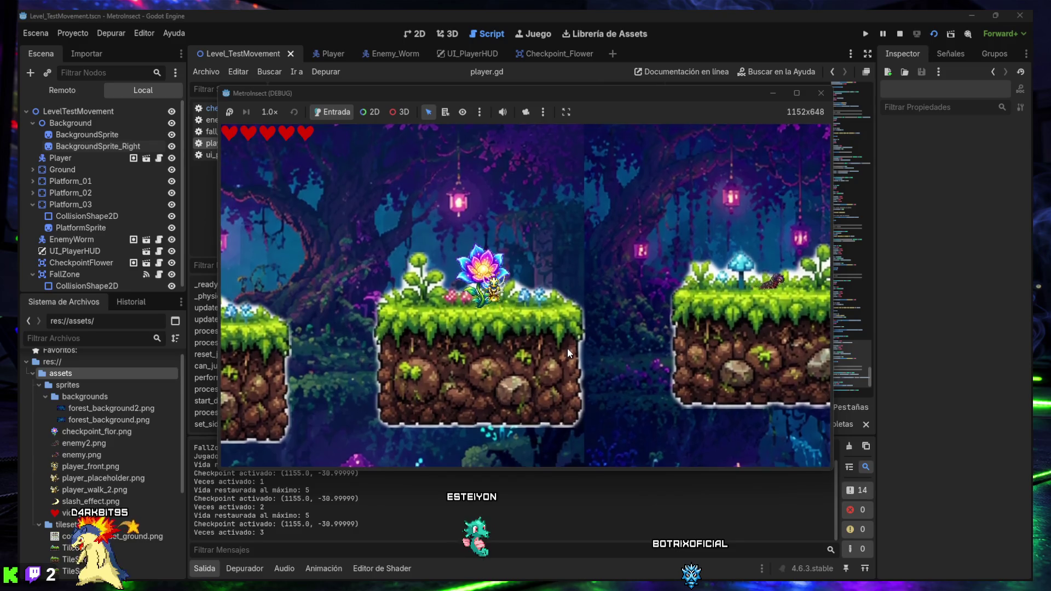
Strike the checkpoint flower repeatedly, then defeat the worm and stop the game.
key("space")
key("space")
key("space")
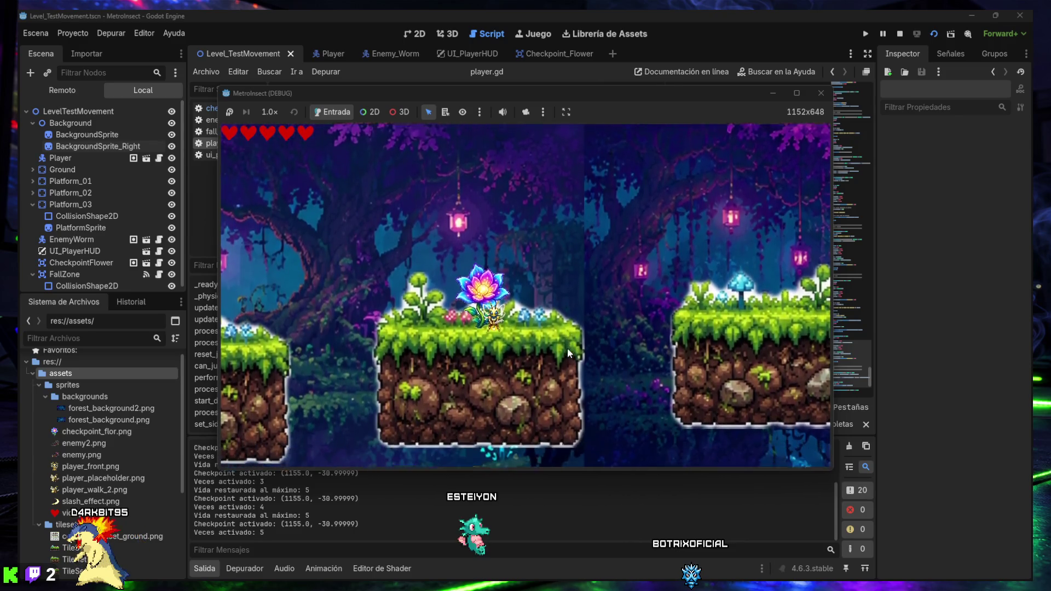
key("space")
key("space")
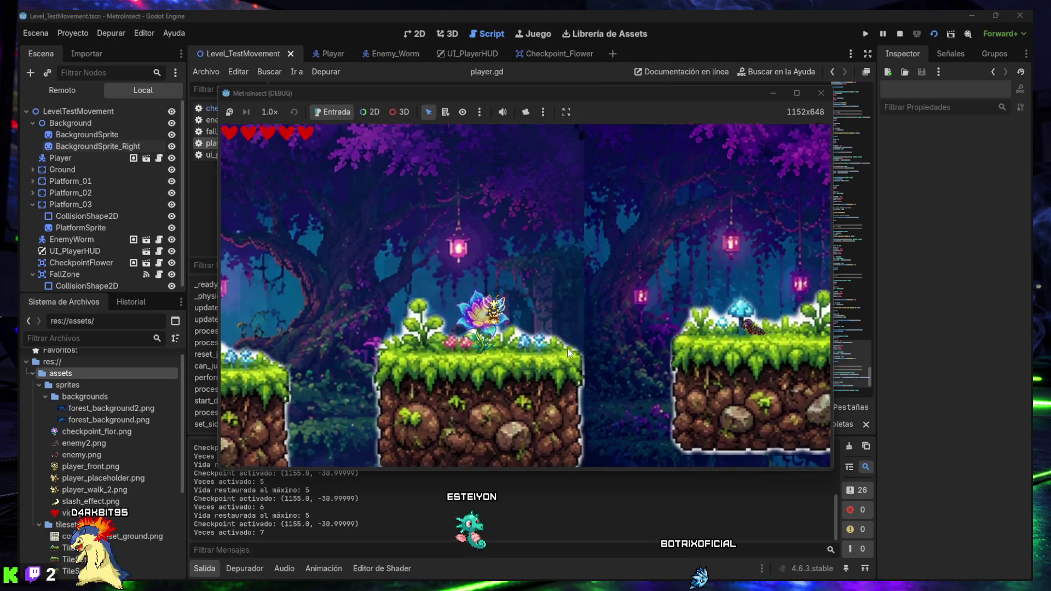
key("space")
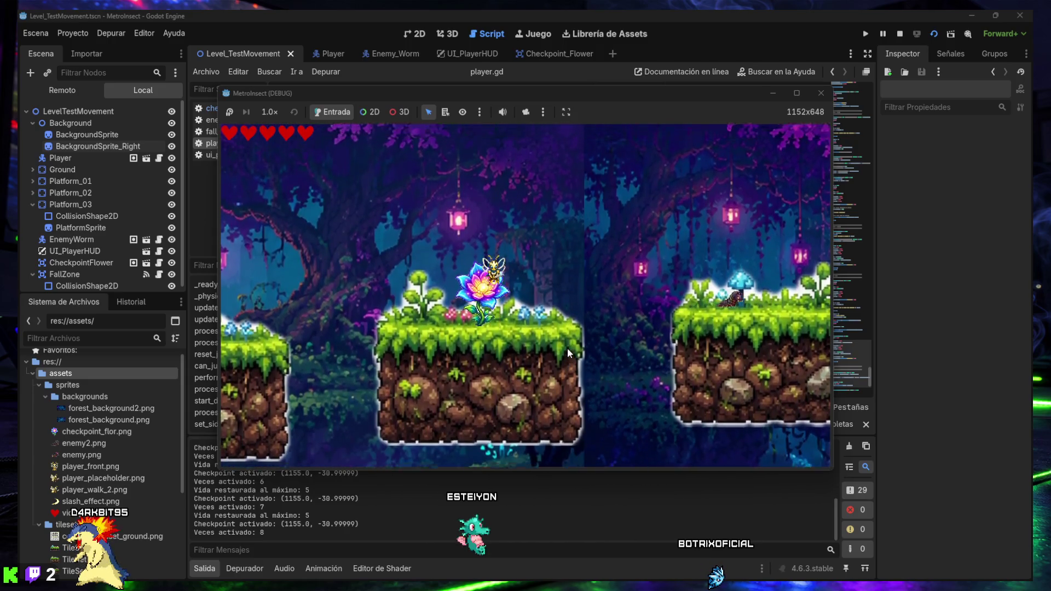
key("Right")
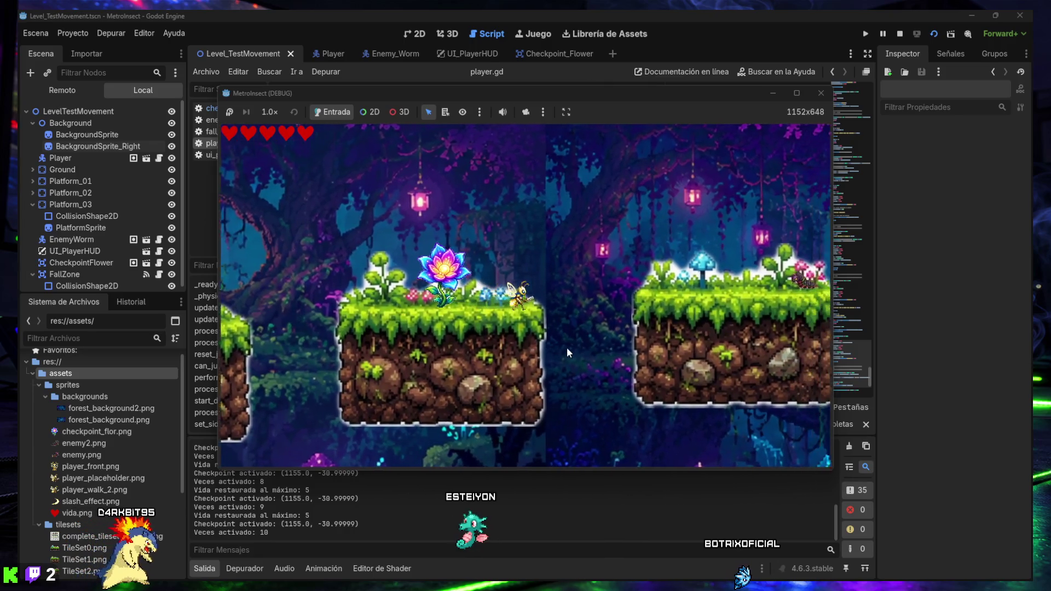
key("space")
key("Right")
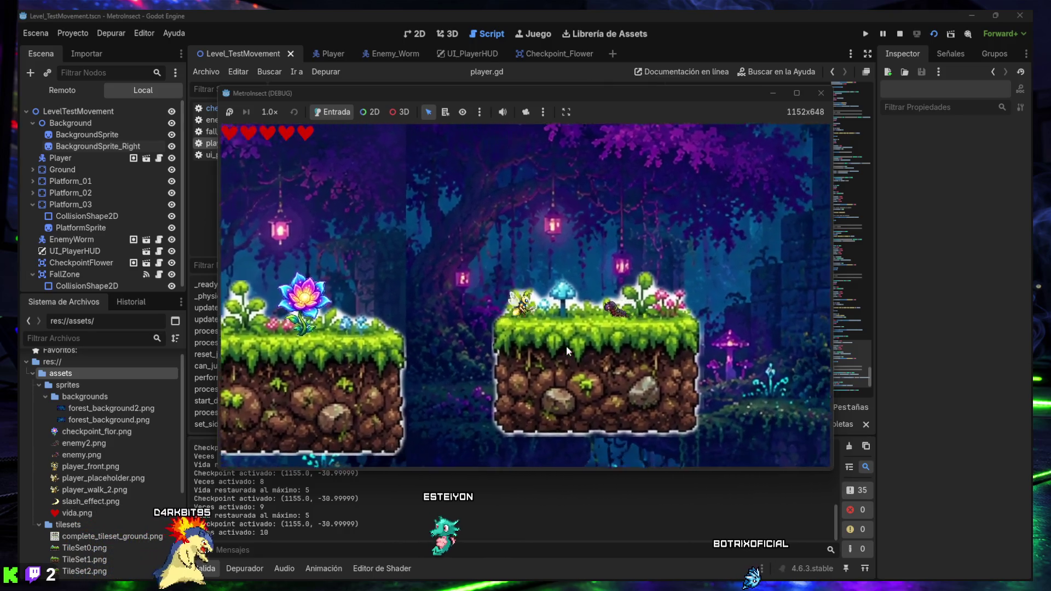
key("Right")
key("x")
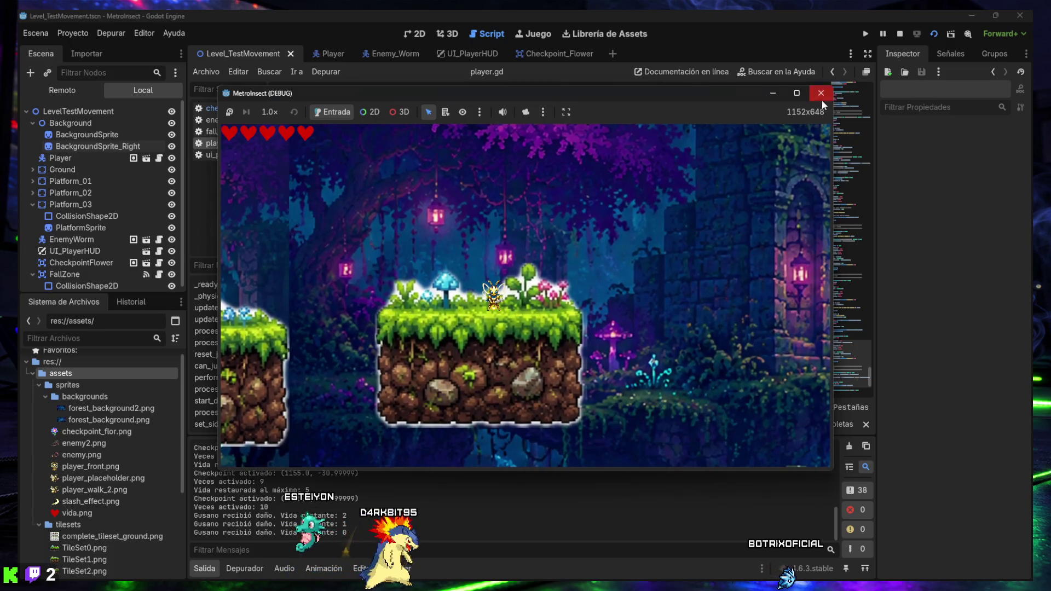
left_click(821, 93)
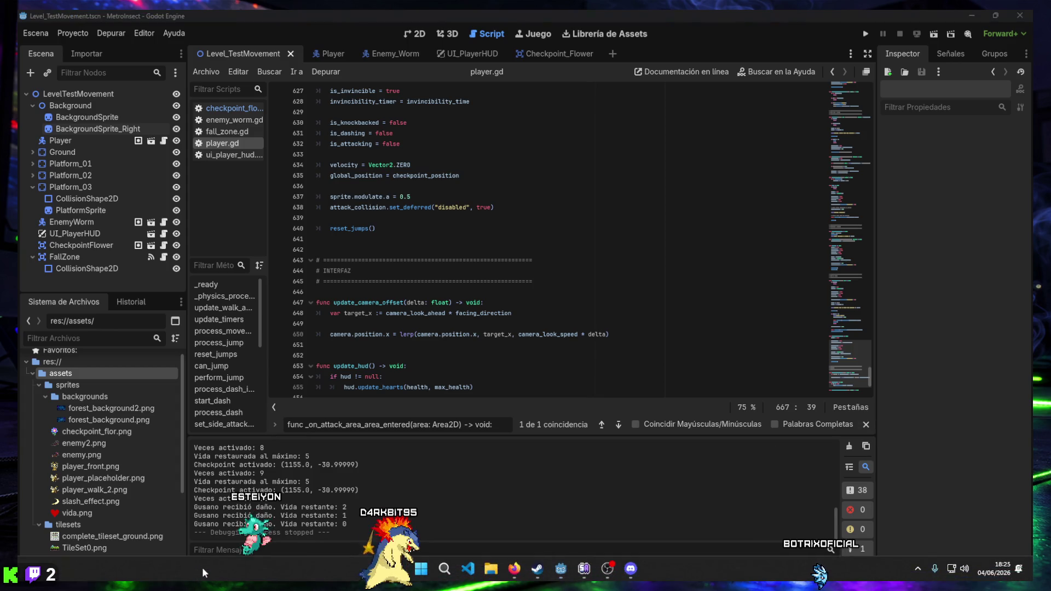
Collapse the Salida (Output) panel so player.gd uses the full editor height.
left_click(206, 568)
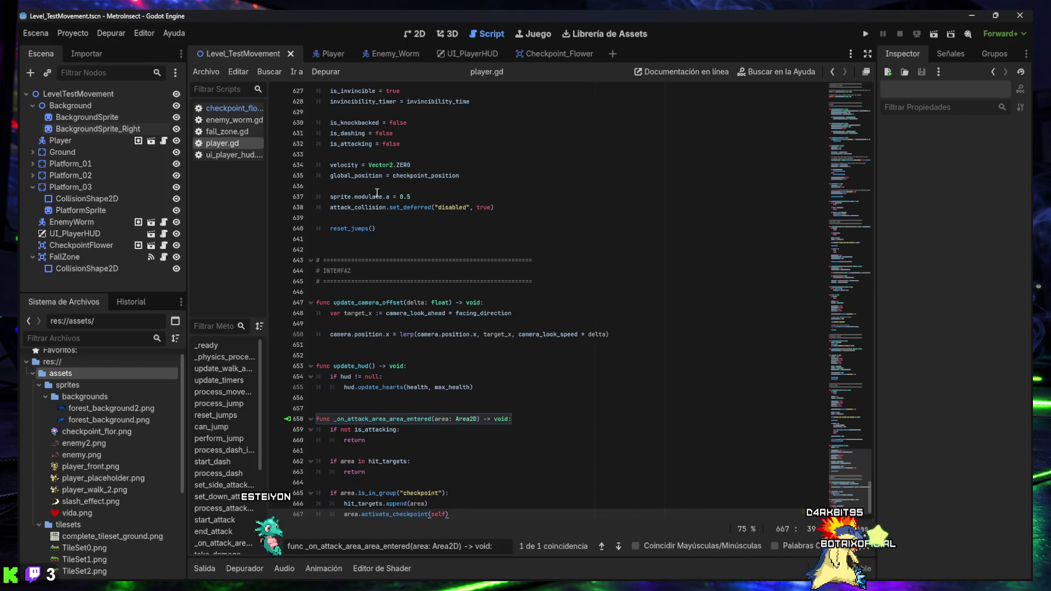
scroll(850, 491, "down", 1)
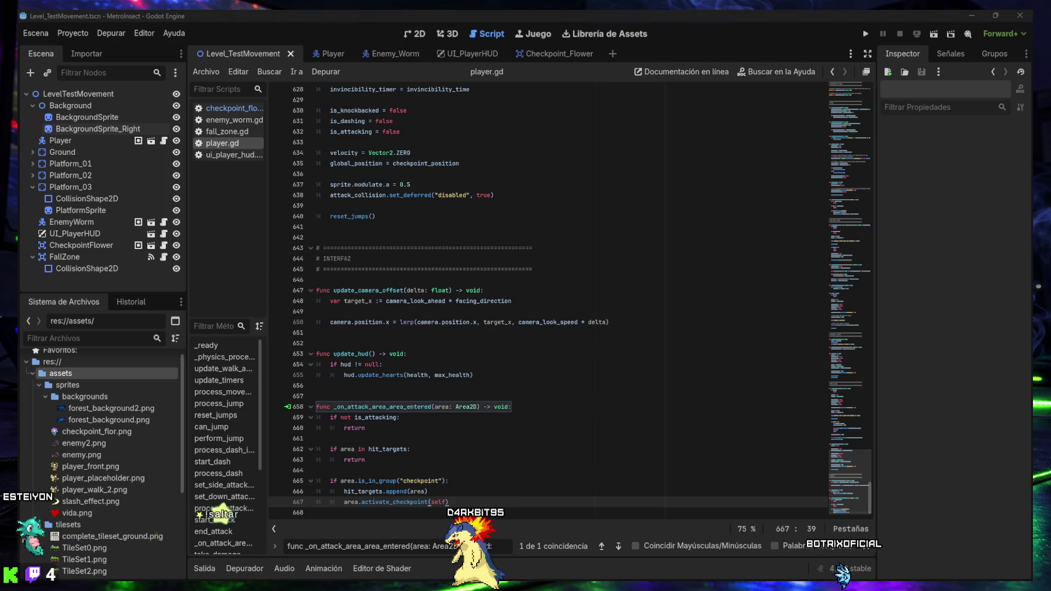
left_click(470, 356)
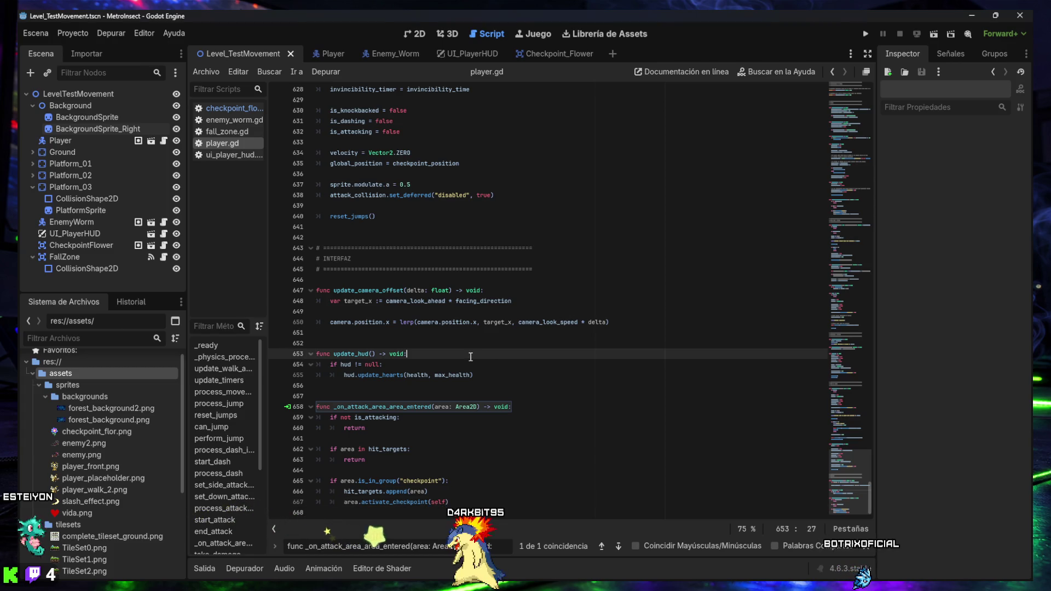
key("ctrl+f")
type("@export var attack_damage: int = 1")
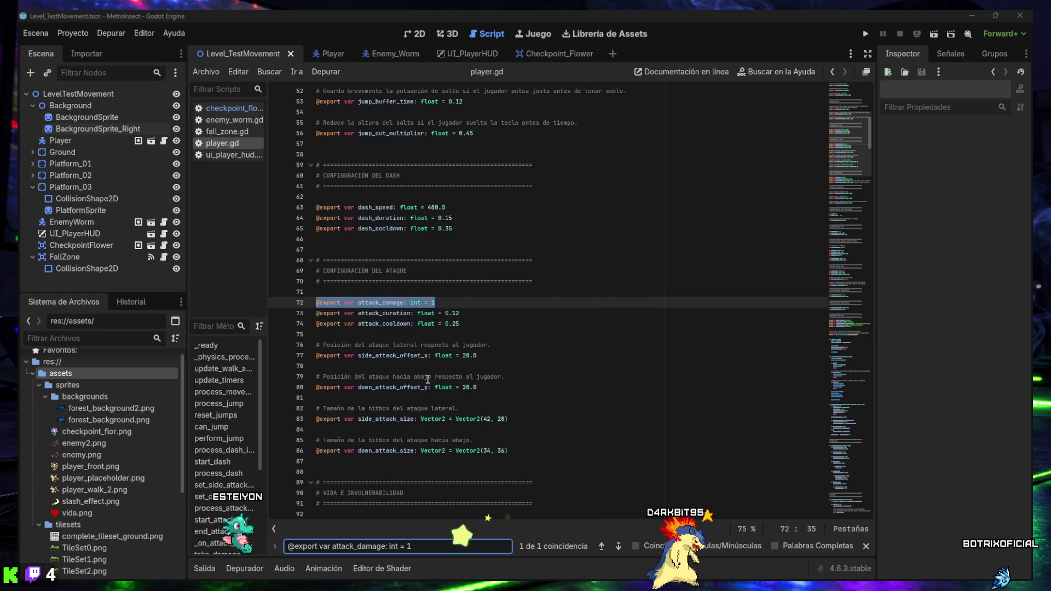
Add a commented down_attack_bounce_force export of 320.0 below attack_cooldown and save player.gd.
left_click(474, 328)
key("Return")
key("Return")
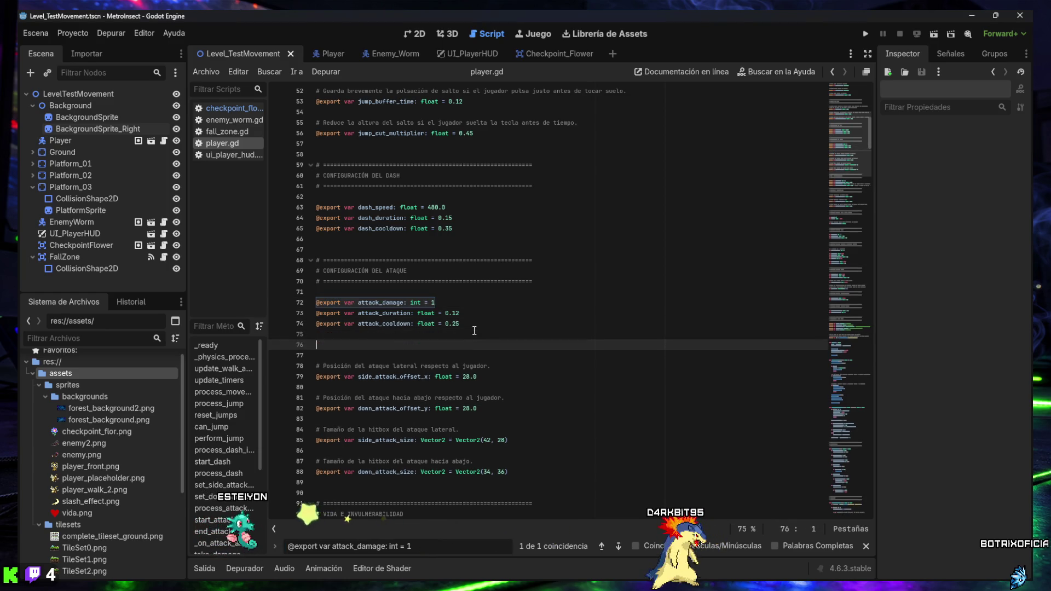
type("# Fuerza del rebote cuando el jugador golpea a un enemigo con ataque hacia abajo. @export var down_attack_bounce_force: float = 320.0")
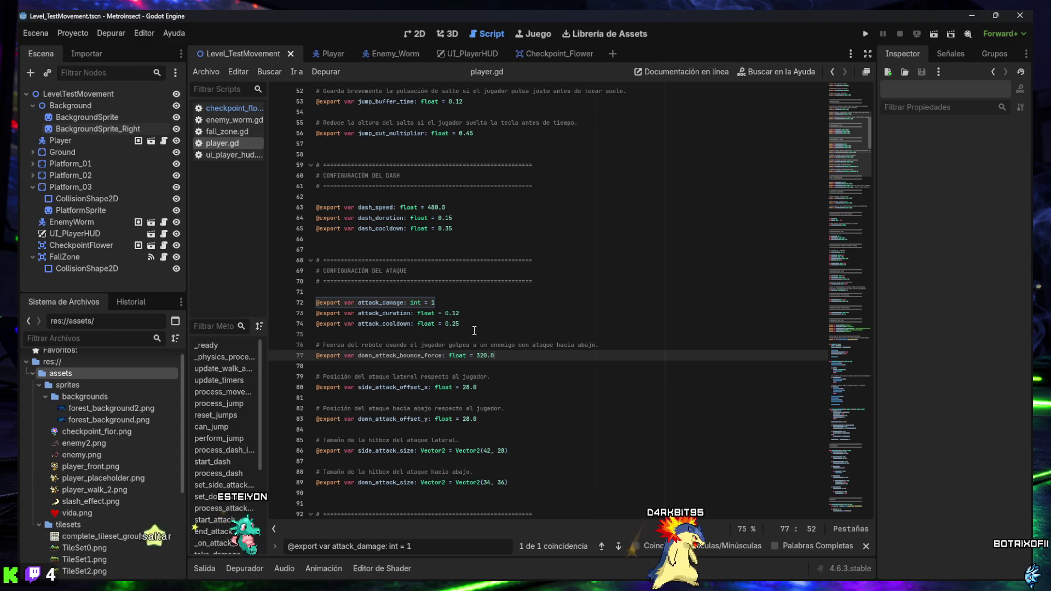
key("ctrl+s")
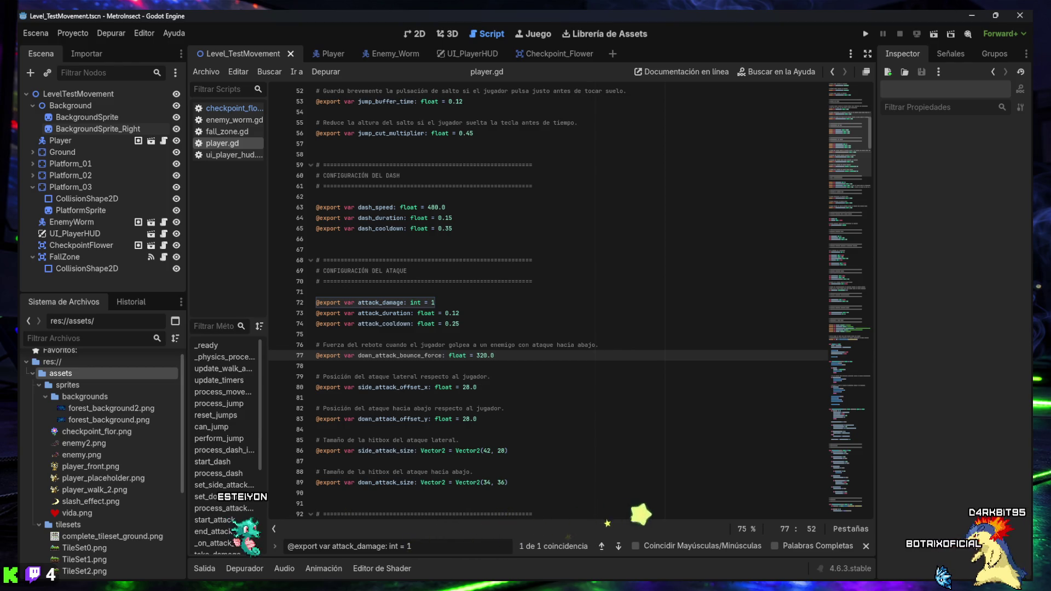
Locate end_attack() and paste the bounce_from_down_attack() function right below it.
triple_click(436, 545)
type("end_attack()")
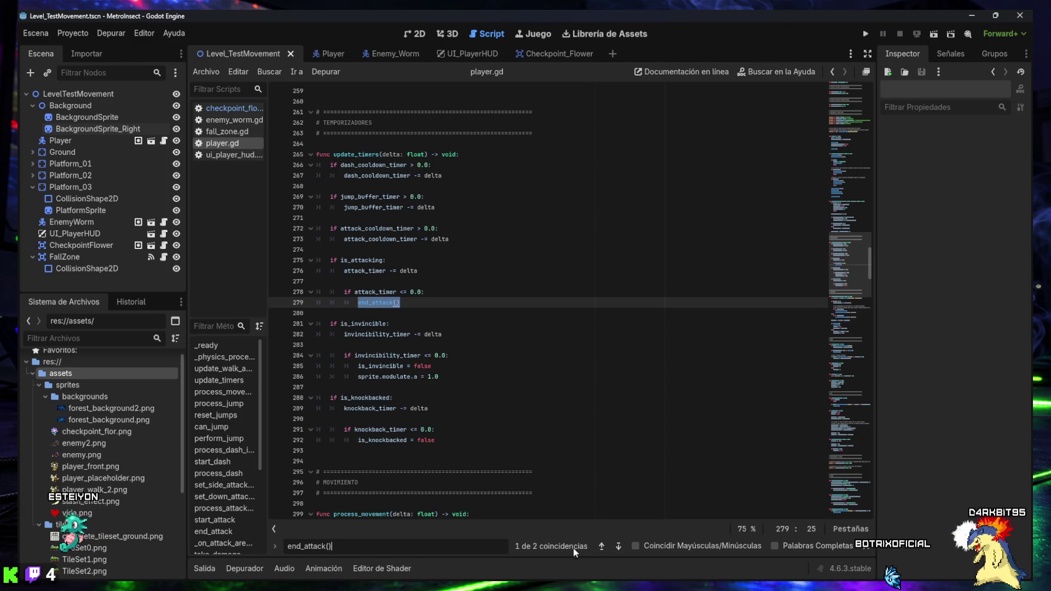
left_click(617, 546)
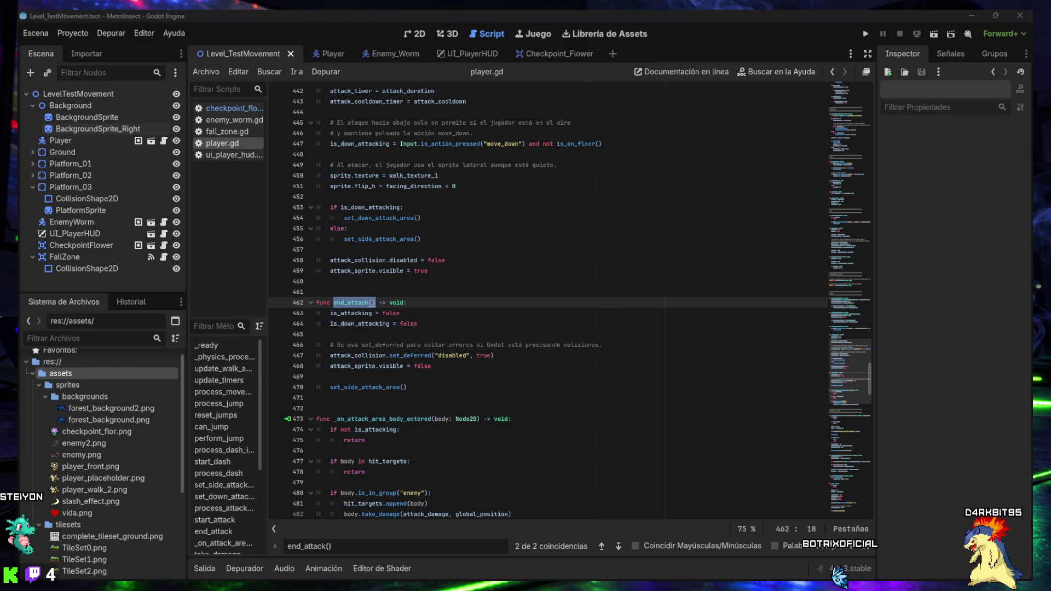
left_click(429, 397)
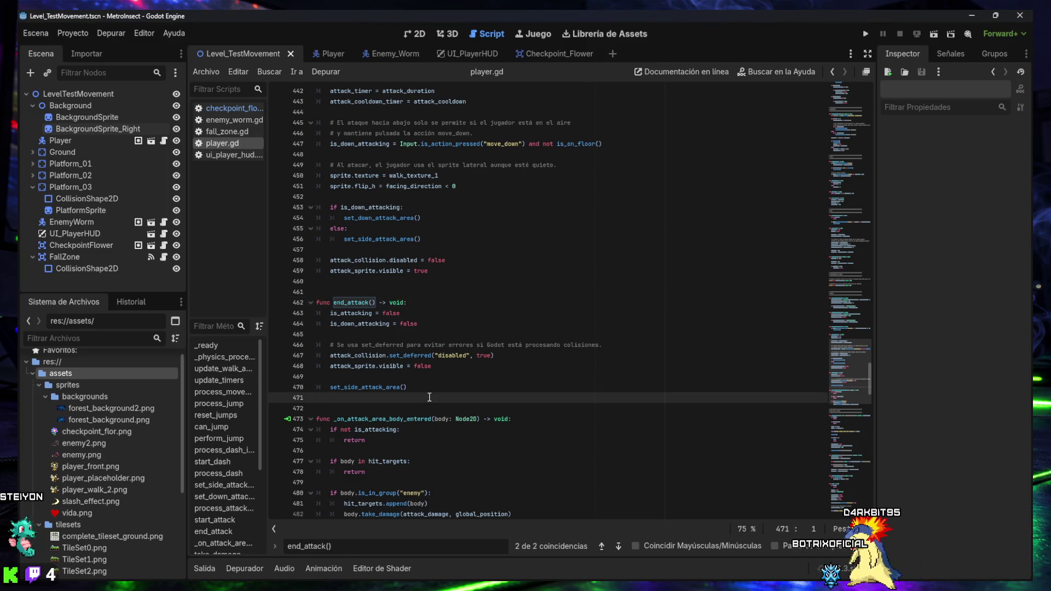
key("Return")
type("func bounce_from_down_attack() -> void: \tvelocity.y = -down_attack_bounce_force  \t# Cancela estados que podrían cortar el rebote. \tis_dashing = false \tis_knockbacked = false")
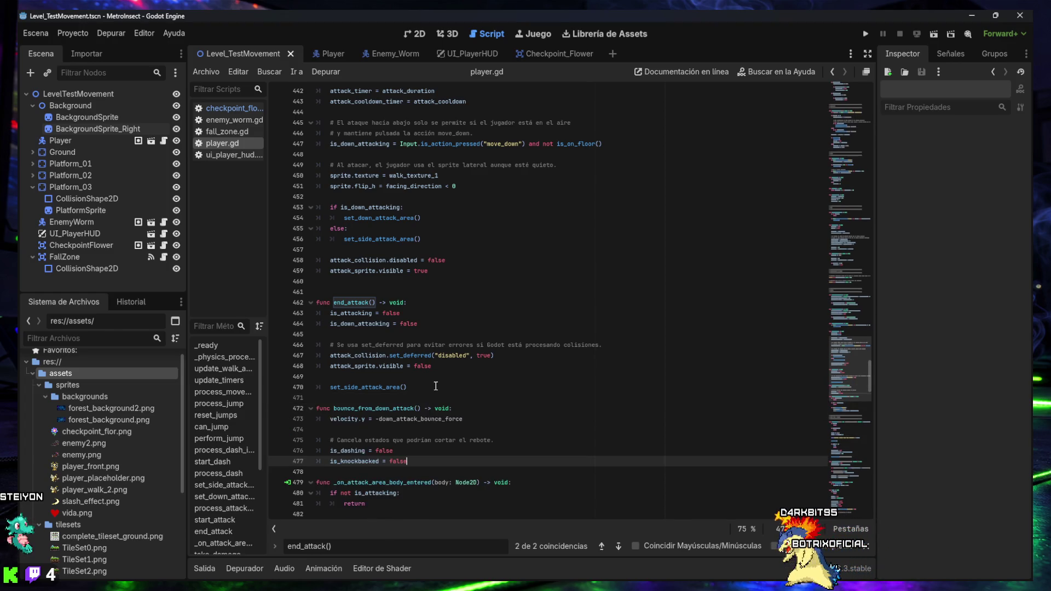
Add blank lines around the new bounce_from_down_attack function and close the find bar.
scroll(436, 385, "down", 2)
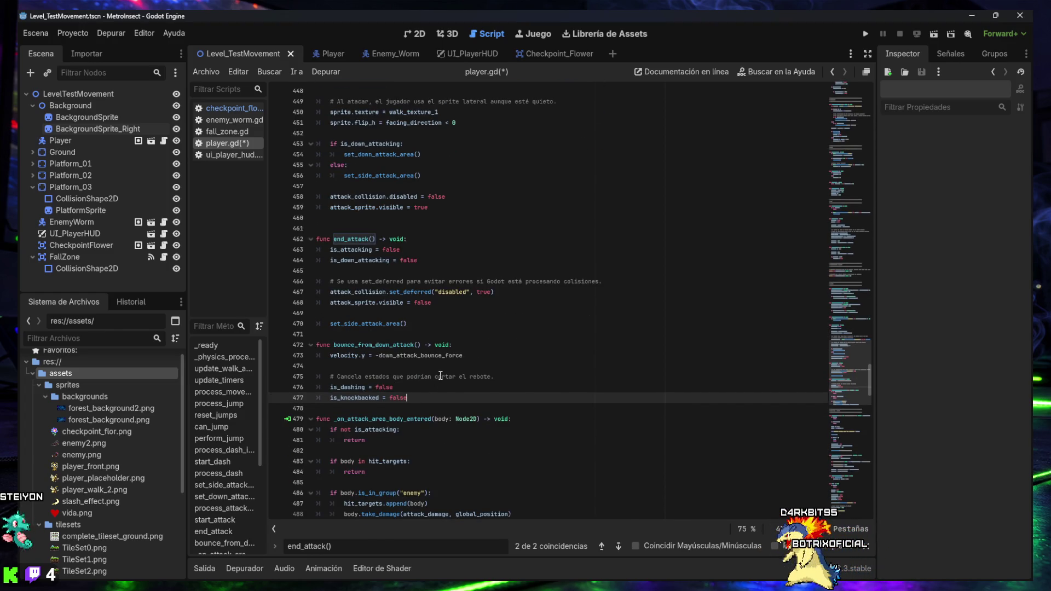
scroll(440, 376, "down", 3)
key("Return")
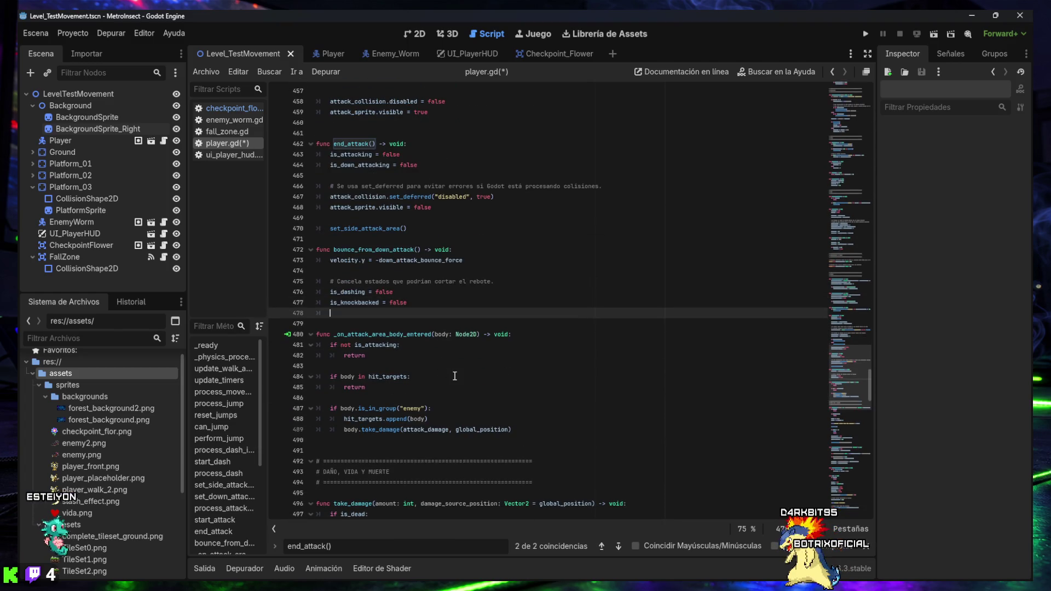
key("Up")
key("Up")
key("Up")
key("Return")
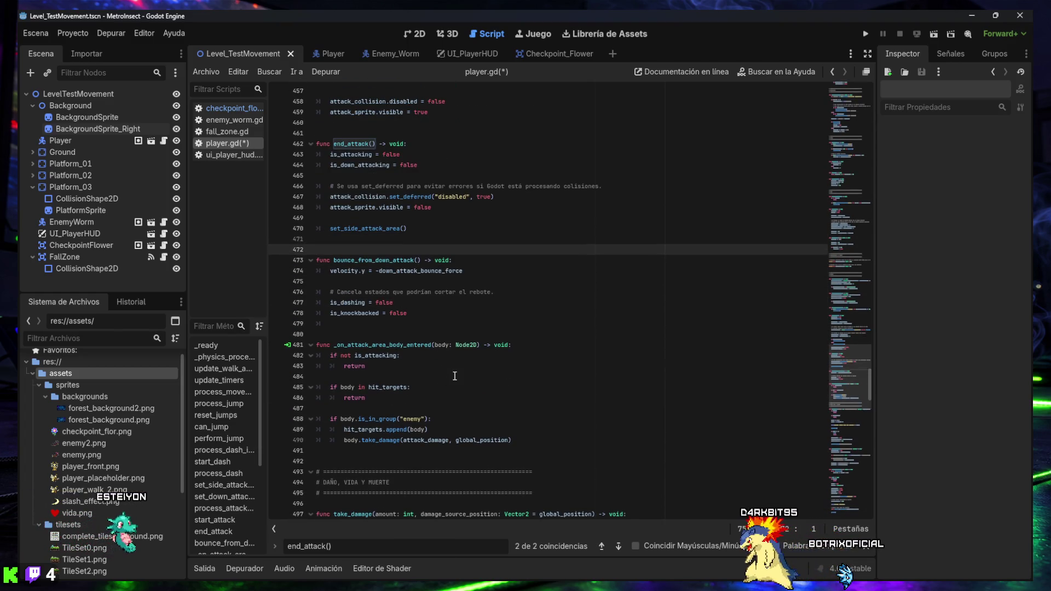
left_click(366, 314)
left_click(377, 320)
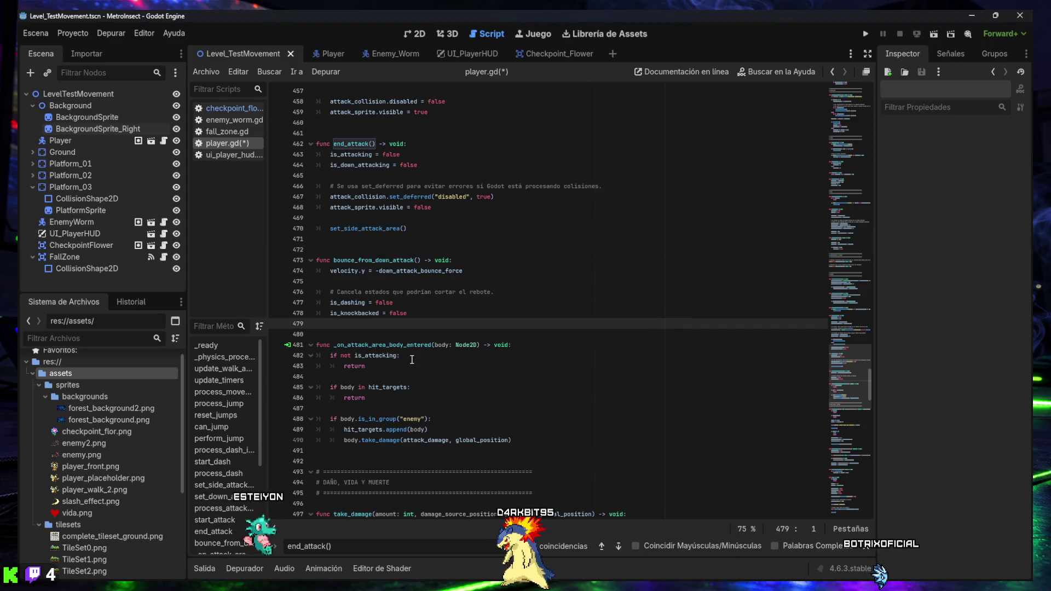
left_click(868, 548)
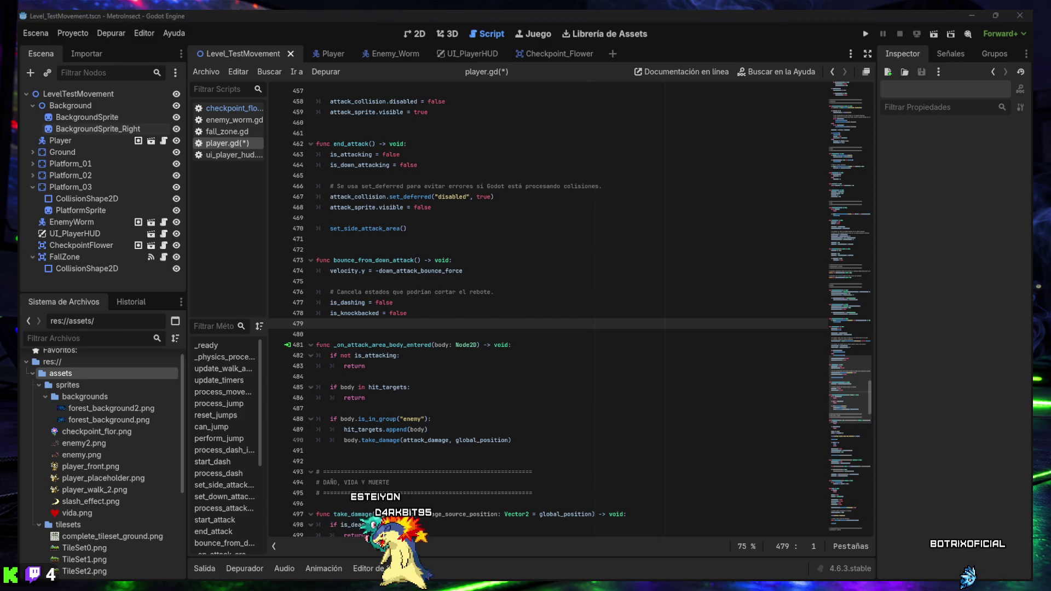
Search player.gd for the _on_attack_area_body_entered function.
left_click(469, 463)
key("ctrl+f")
type("func _on_attack_area_body_entered(body: Node2D) -> void:")
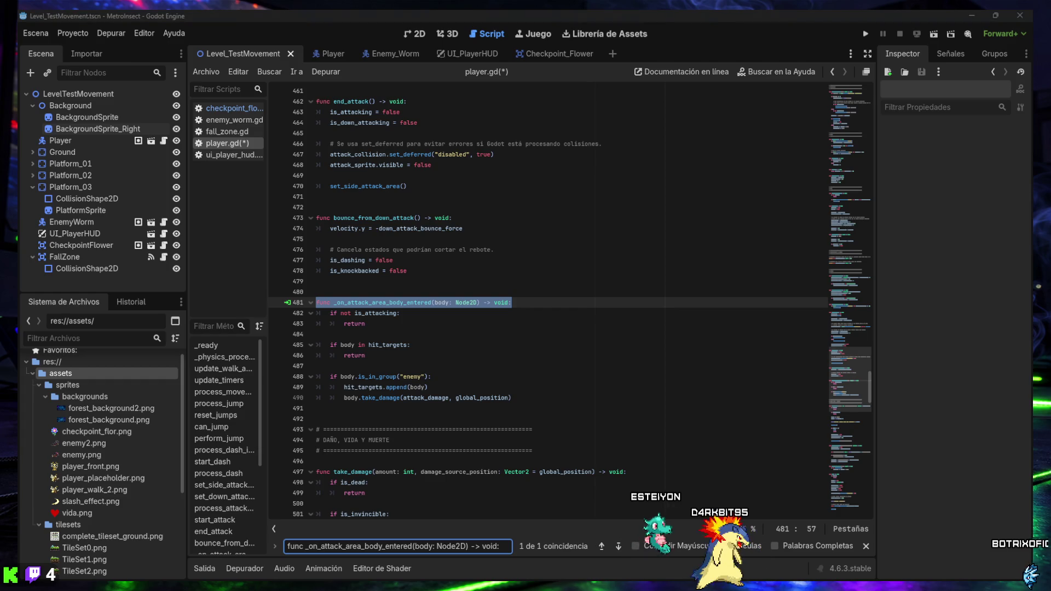
Replace _on_attack_area_body_entered with the version calling bounce_from_down_attack() on down attacks, then run the level.
mouse_move(533, 401)
left_mouse_down()
mouse_move(329, 367)
mouse_move(289, 305)
left_mouse_up()
type("func _on_attack_area_body_entered(body: Node2D) -> void: \tif not is_attacking: \t\treturn  \tif body in hit_targets: \t\treturn  \tif body.is_in_group(\"enemy\"): \t\thit_targets.append(body) \t\tbody.take_damage(attack_damage, global_position)  \t\t# Si el golpe actual es hacia abajo, el jugador rebota. \t\tif is_down_attacking: \t\t\tbounce_from_down_attack()")
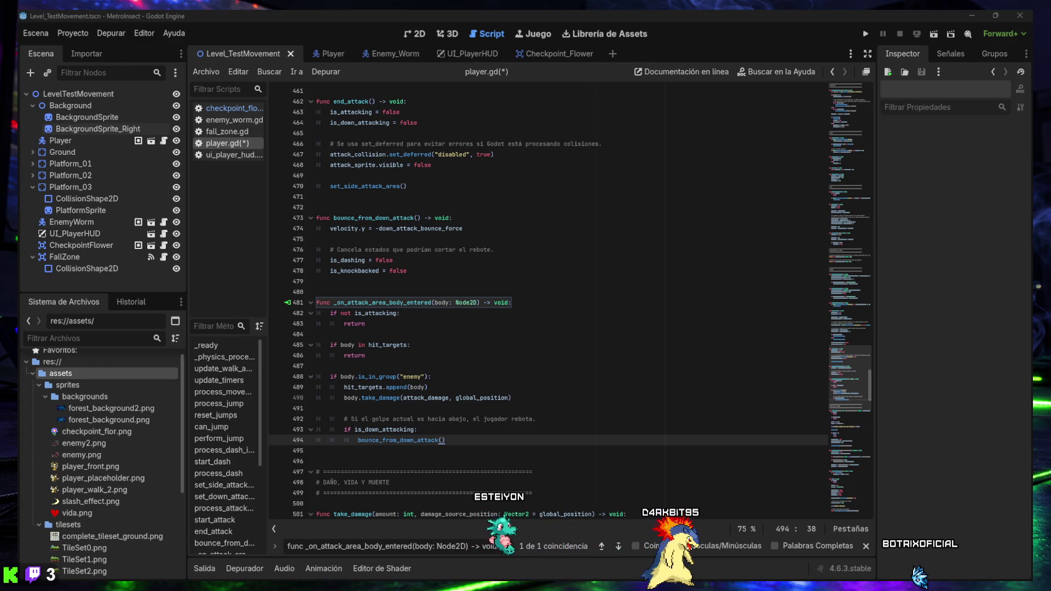
left_click(637, 333)
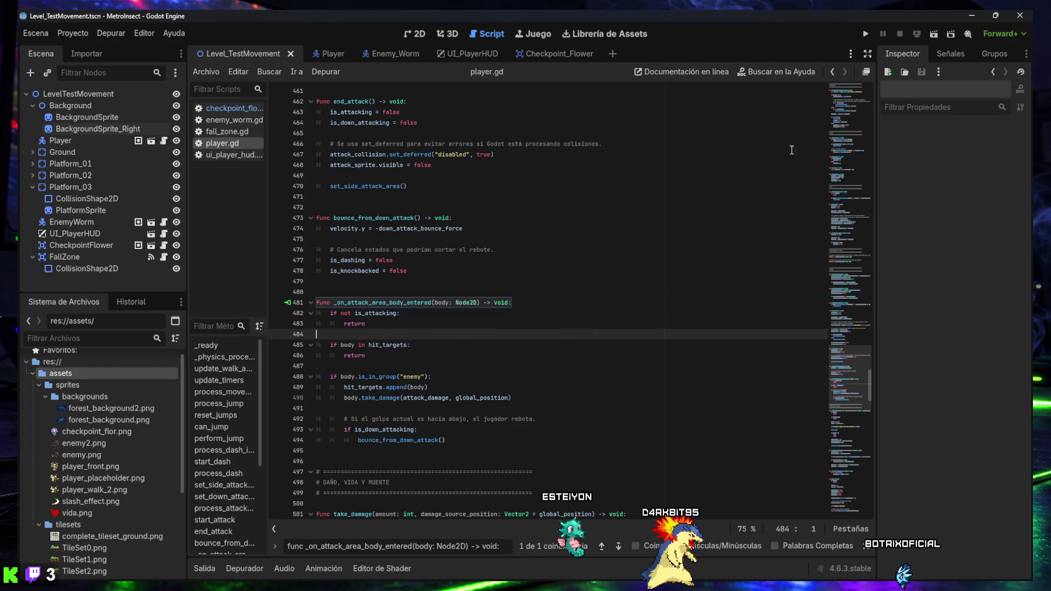
left_click(930, 37)
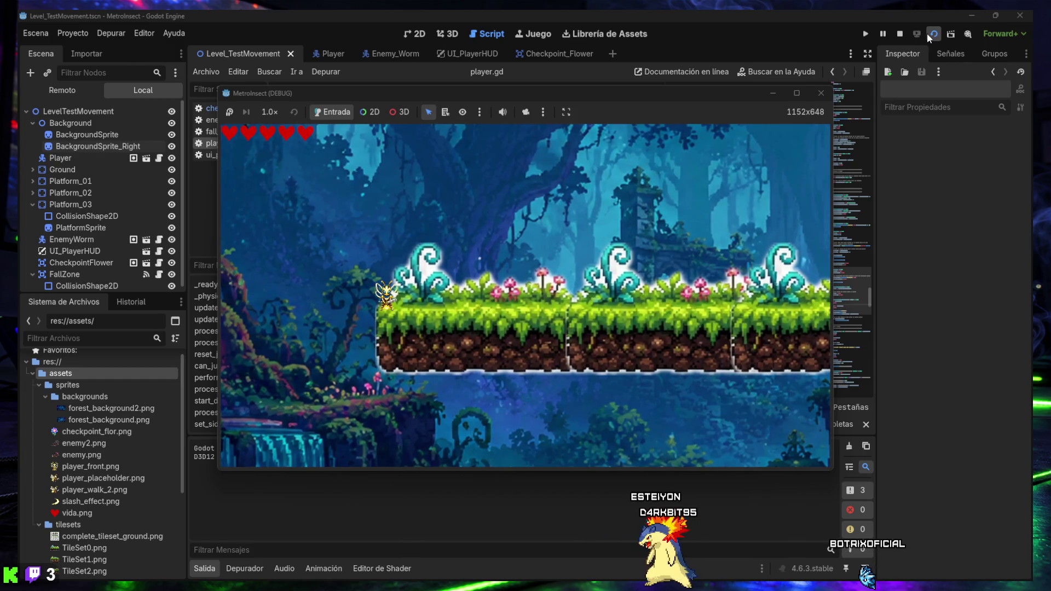
Stop the game, then in the Player scene enable Has Dash, leave Has Double Jump off, and save.
left_click(821, 93)
left_click(319, 53)
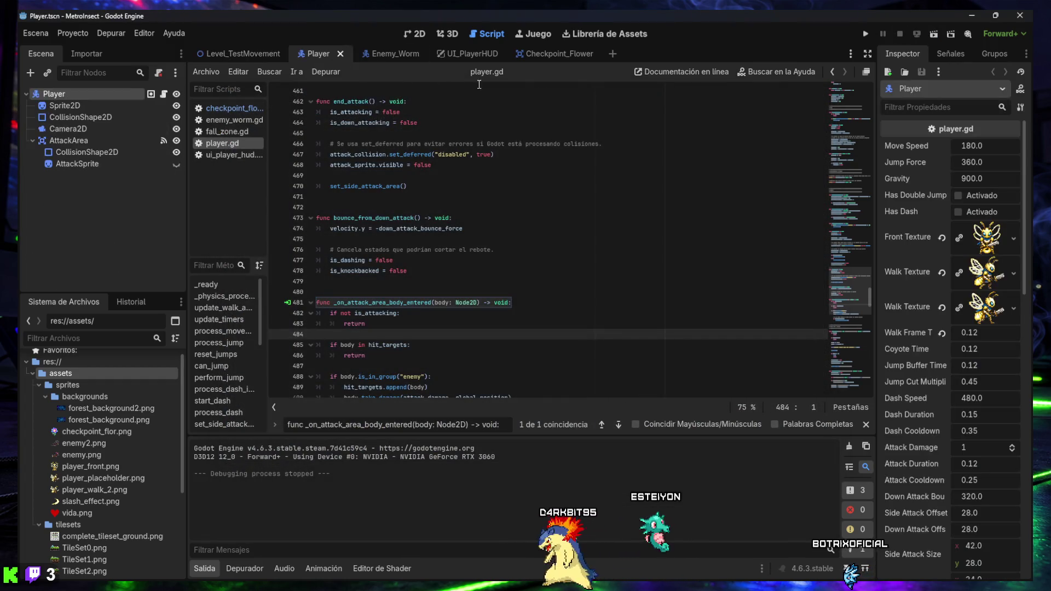
left_click(958, 196)
left_click(958, 210)
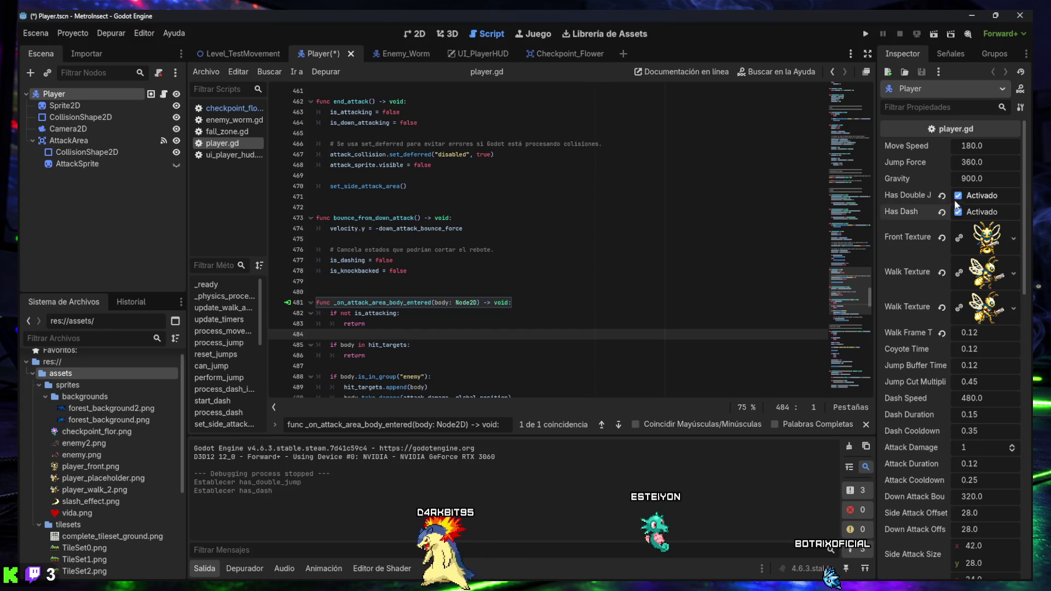
left_click(958, 196)
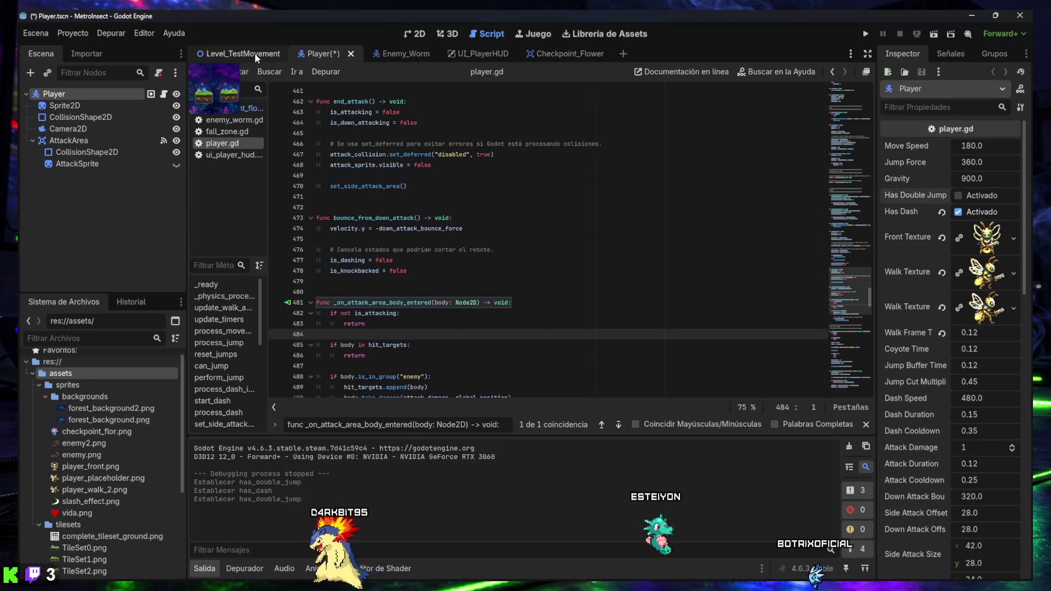
key("ctrl+s")
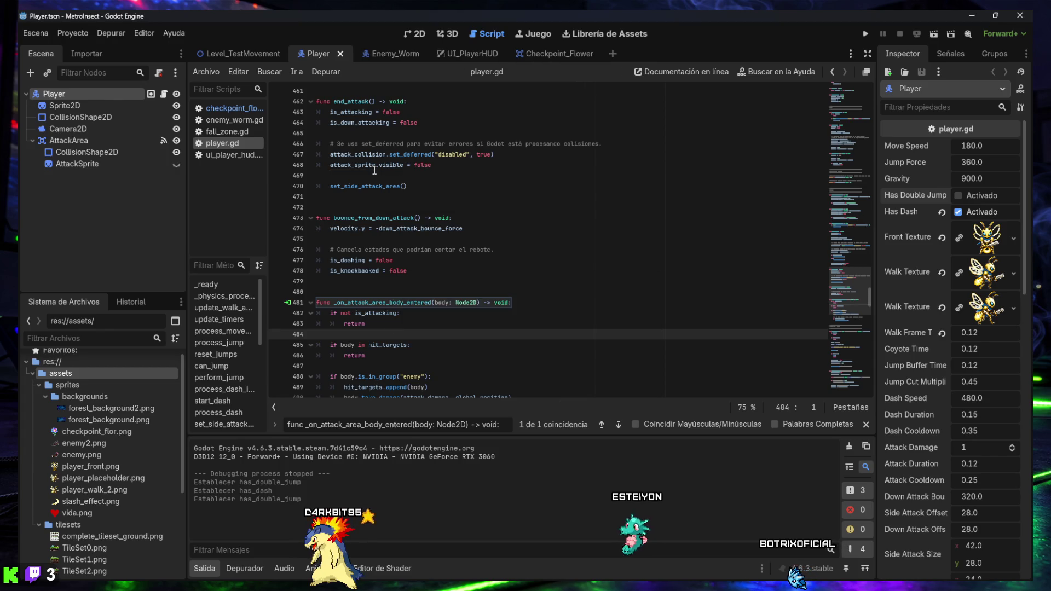
Run Level_TestMovement and move the bee right past the checkpoint toward the worm, then back left.
left_click(248, 54)
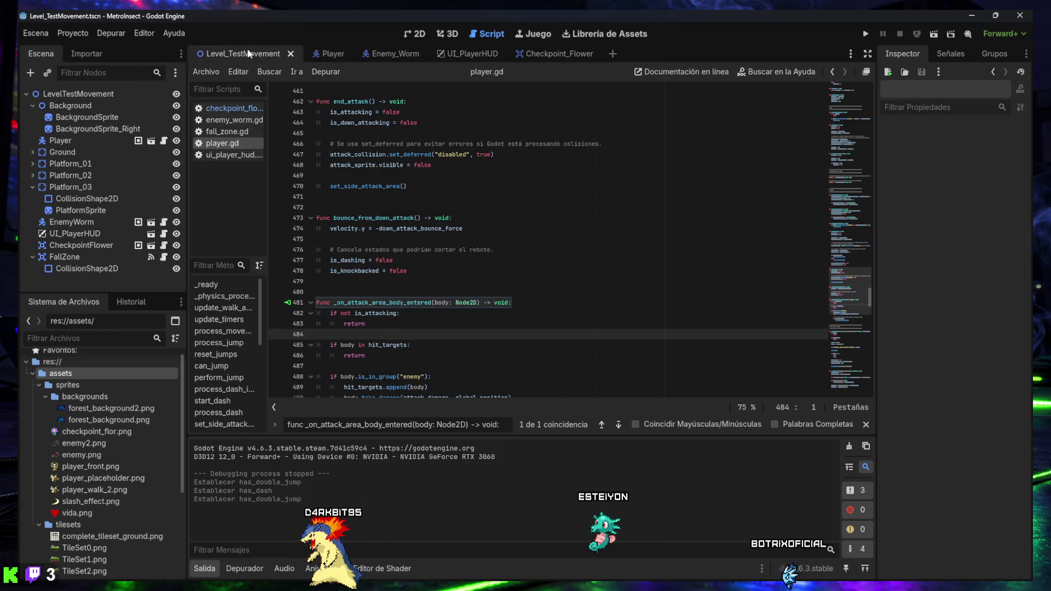
left_click(934, 37)
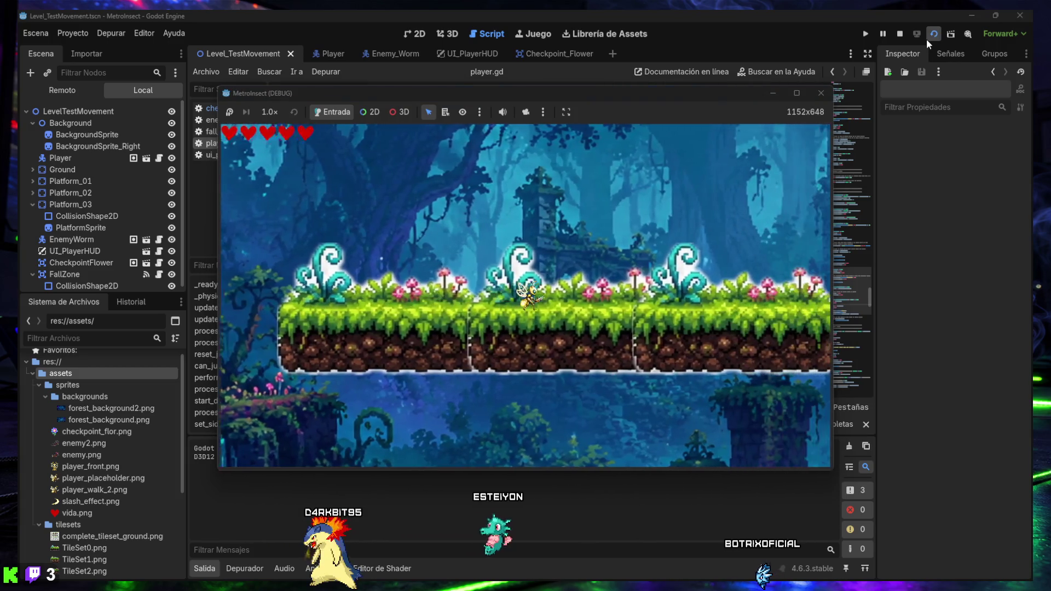
key("Right")
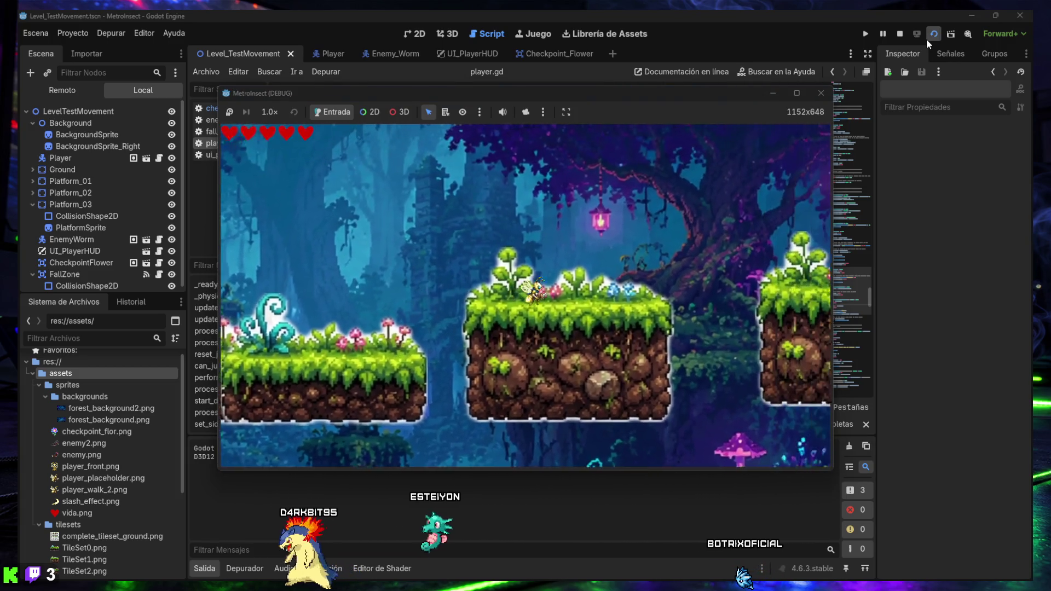
key("Right")
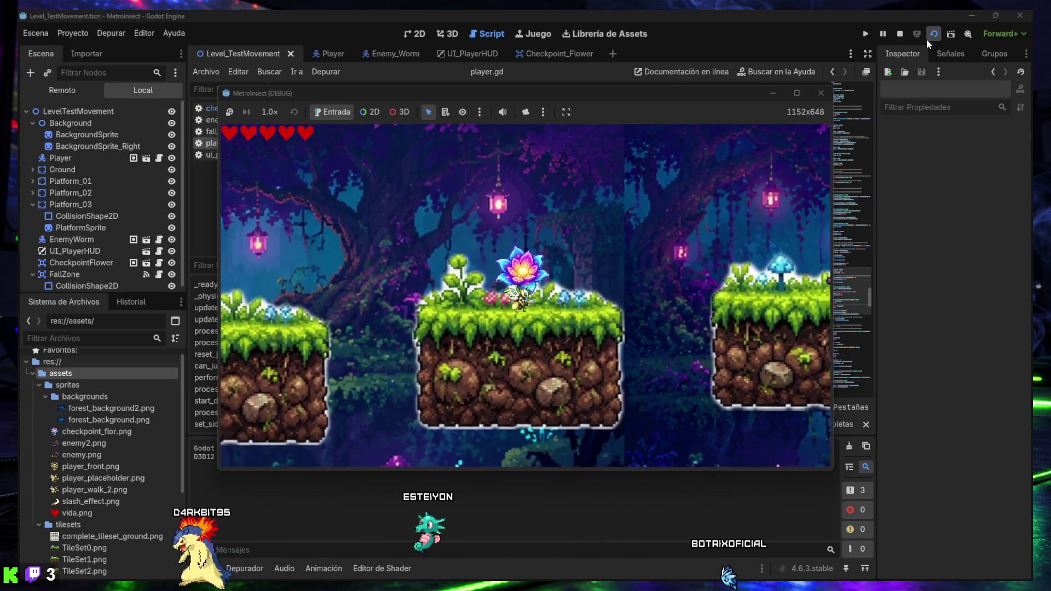
key("Right")
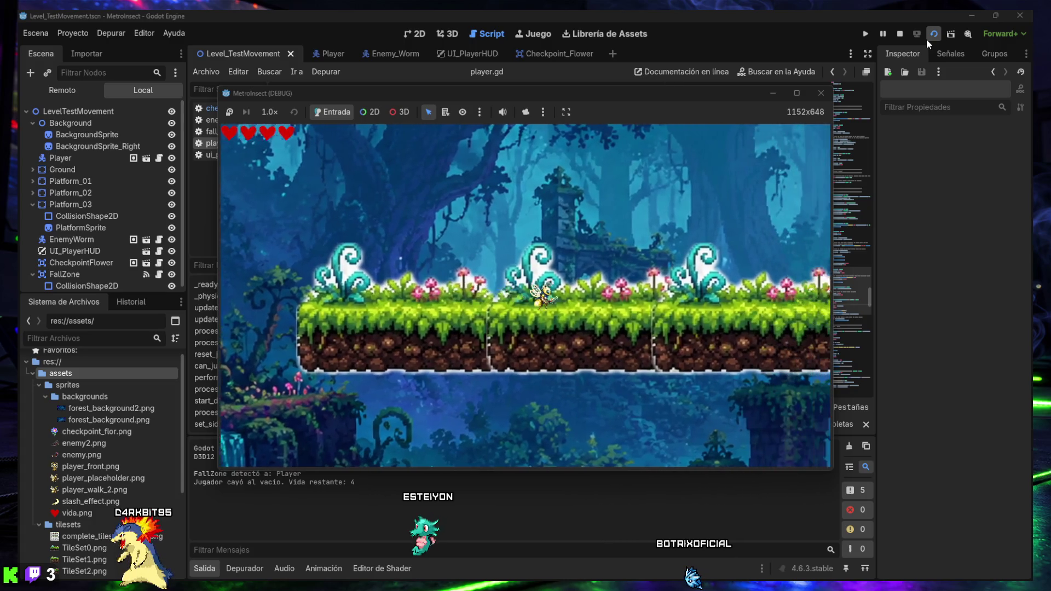
key("Right")
key("Right")
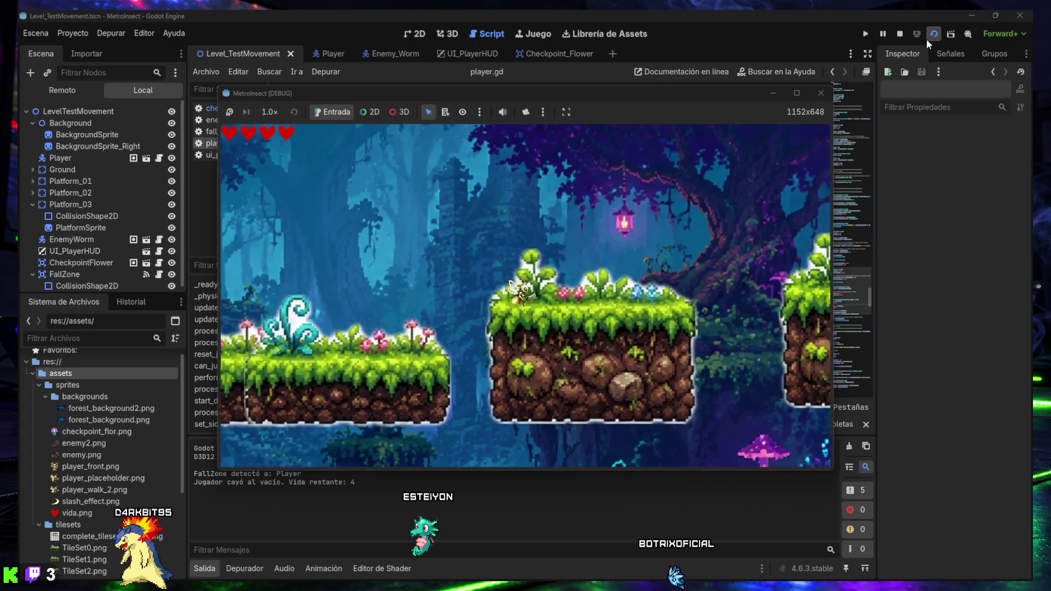
key("Right")
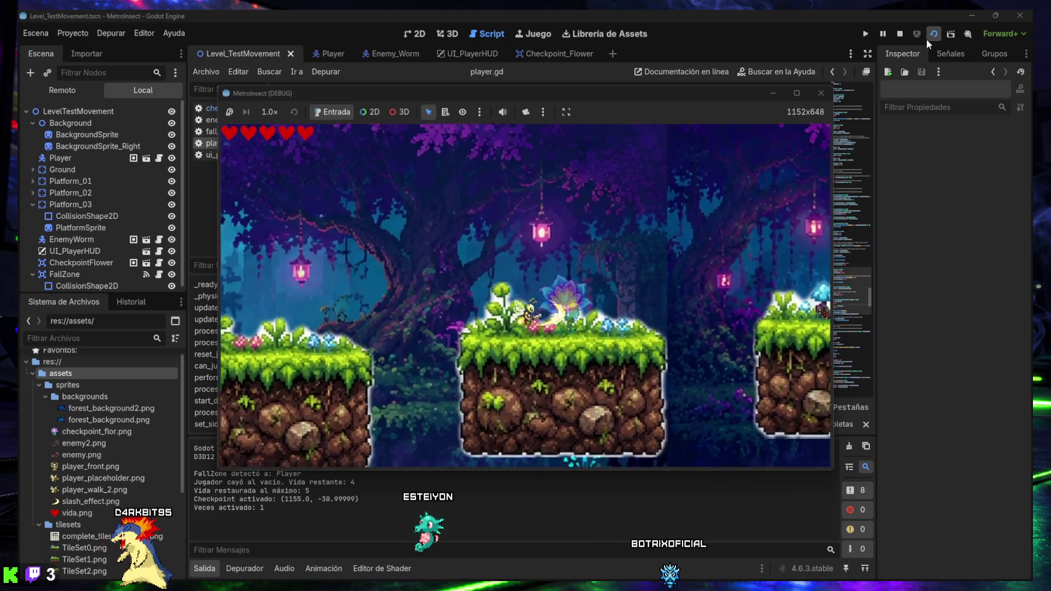
key("Right")
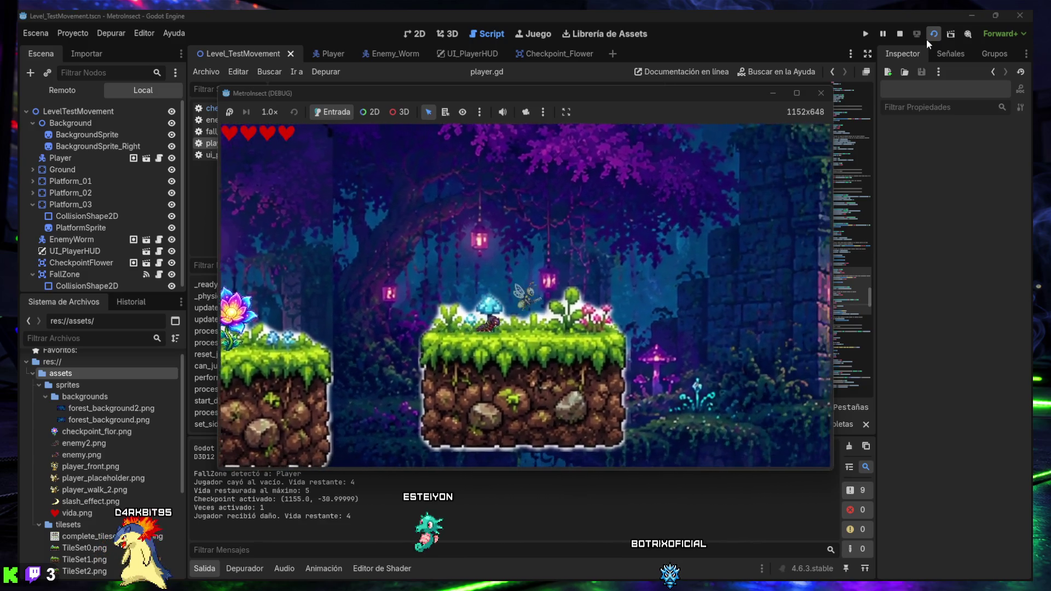
key("Right")
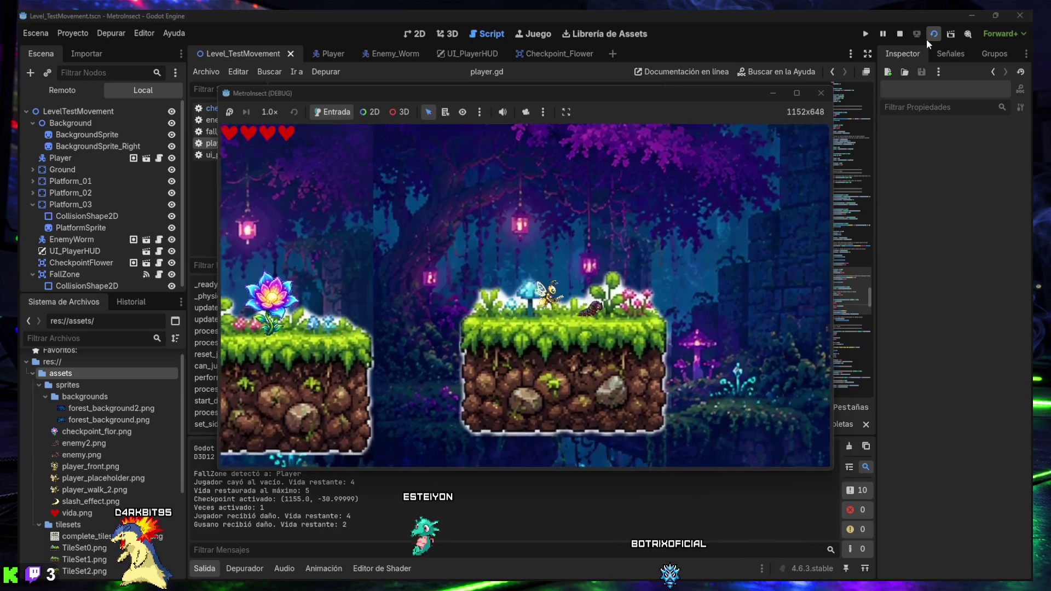
key("Left")
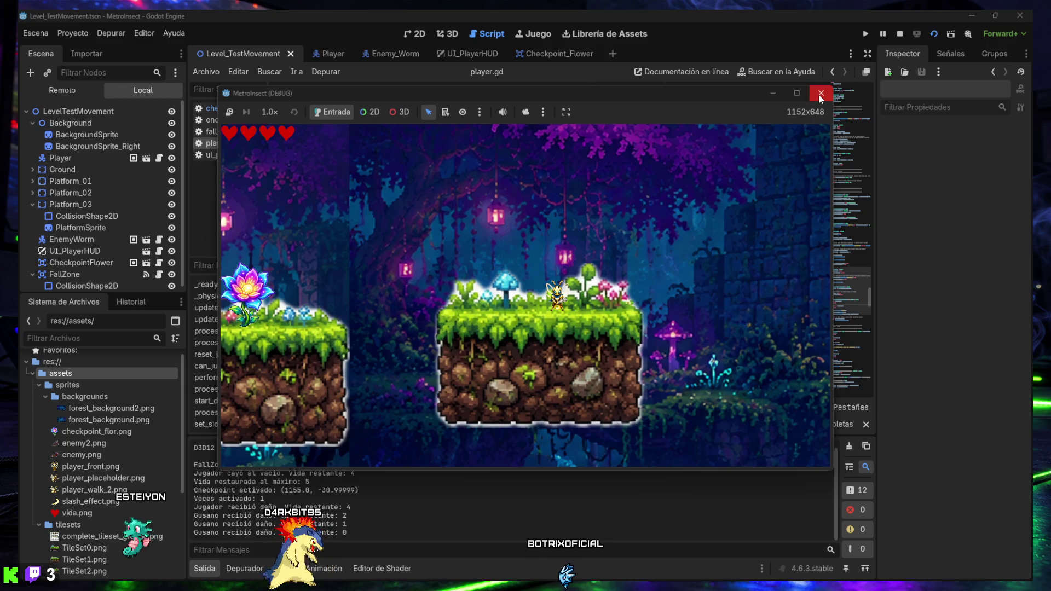
Close the running game, open the find bar in player.gd, and hide the Output panel.
left_click(820, 93)
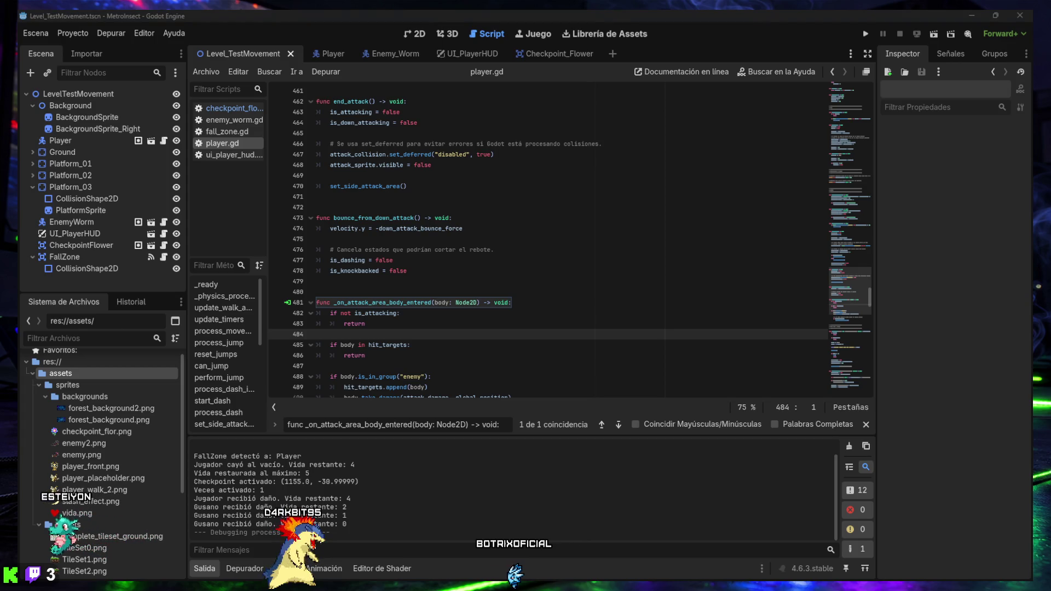
left_click(539, 316)
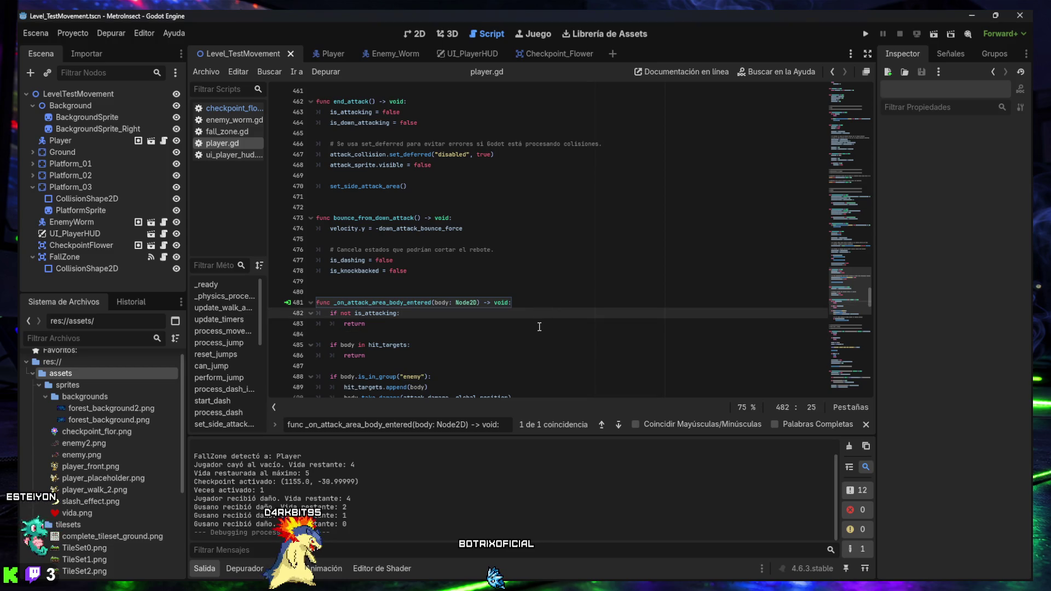
key("ctrl+f")
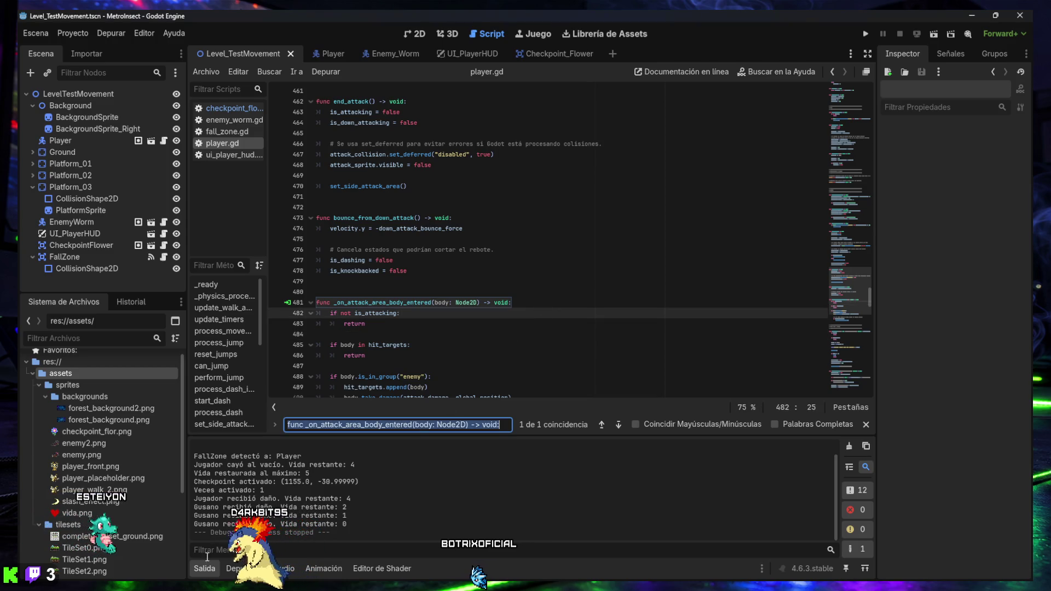
left_click(205, 568)
key("ctrl+f")
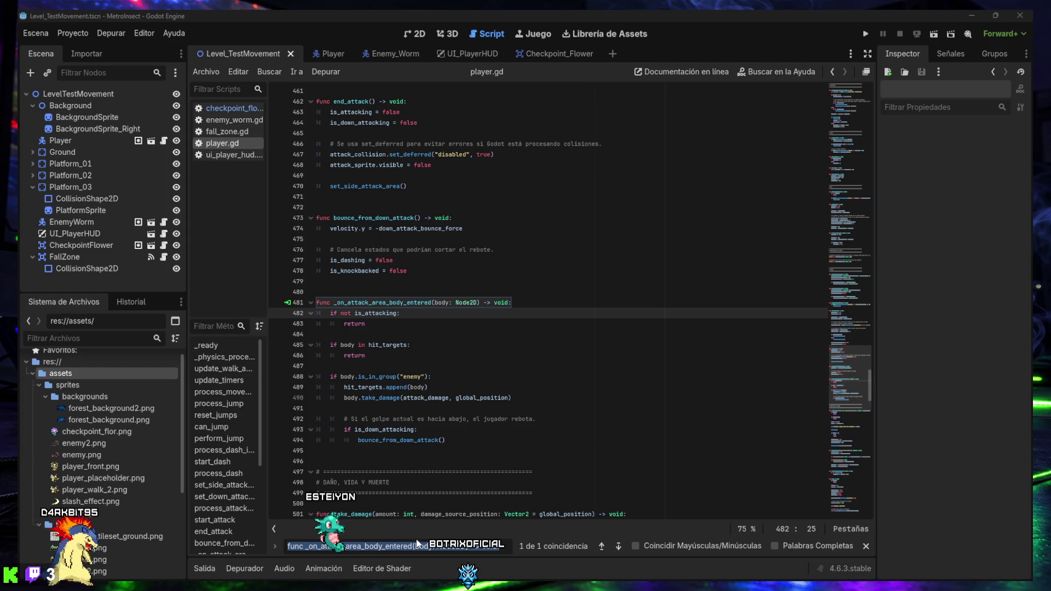
Find the down_attack_bounce_force line in player.gd and change 320.0 to 260.0.
type("@export var down_attack_bounce_force: float =")
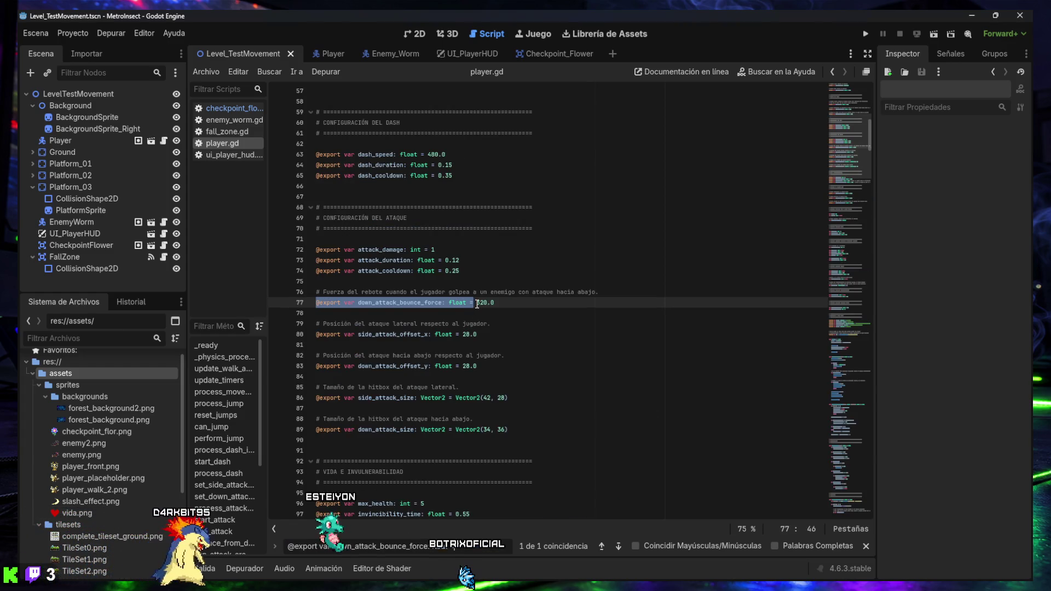
double_click(485, 303)
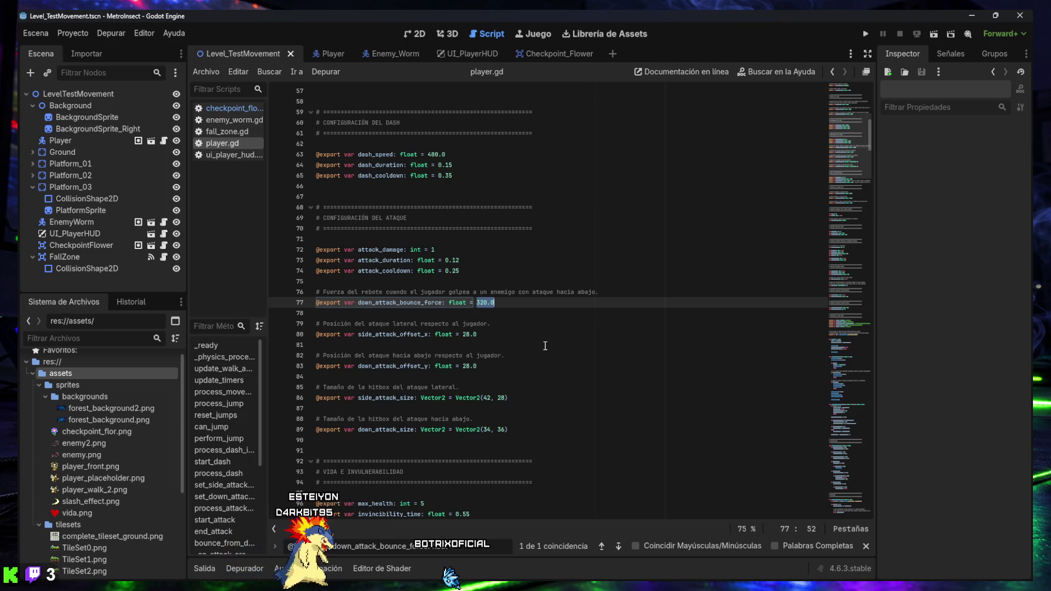
type("260")
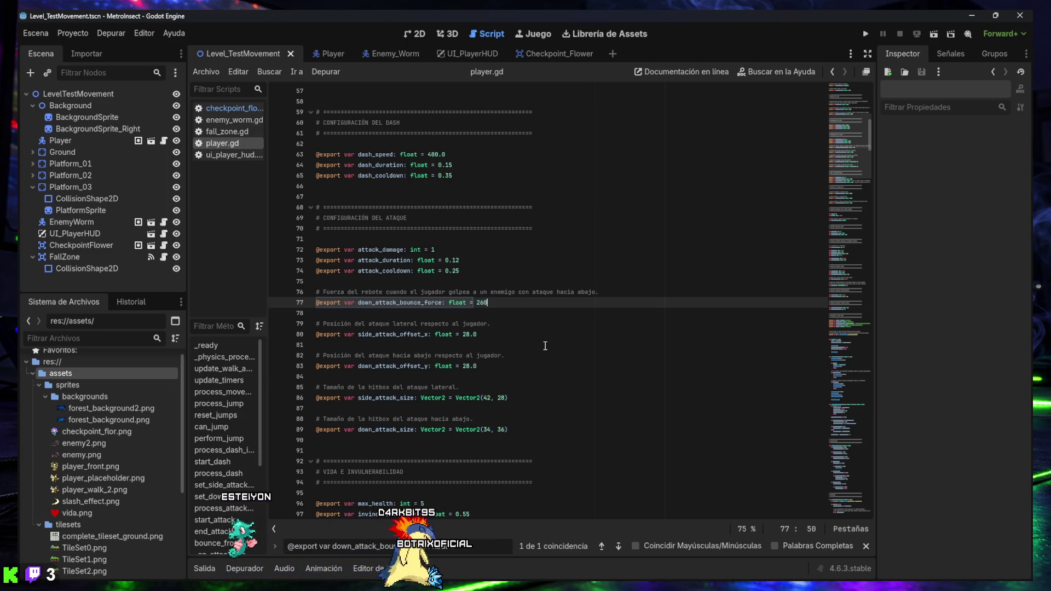
type(".0")
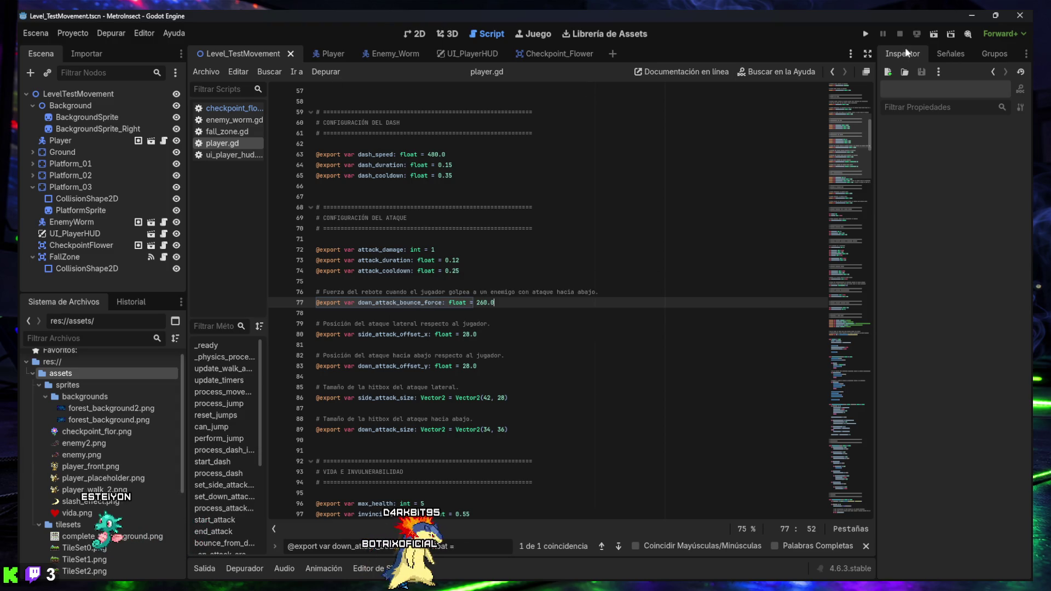
Run the current scene and walk the bee to the checkpoint flower, attacking beside it.
left_click(935, 35)
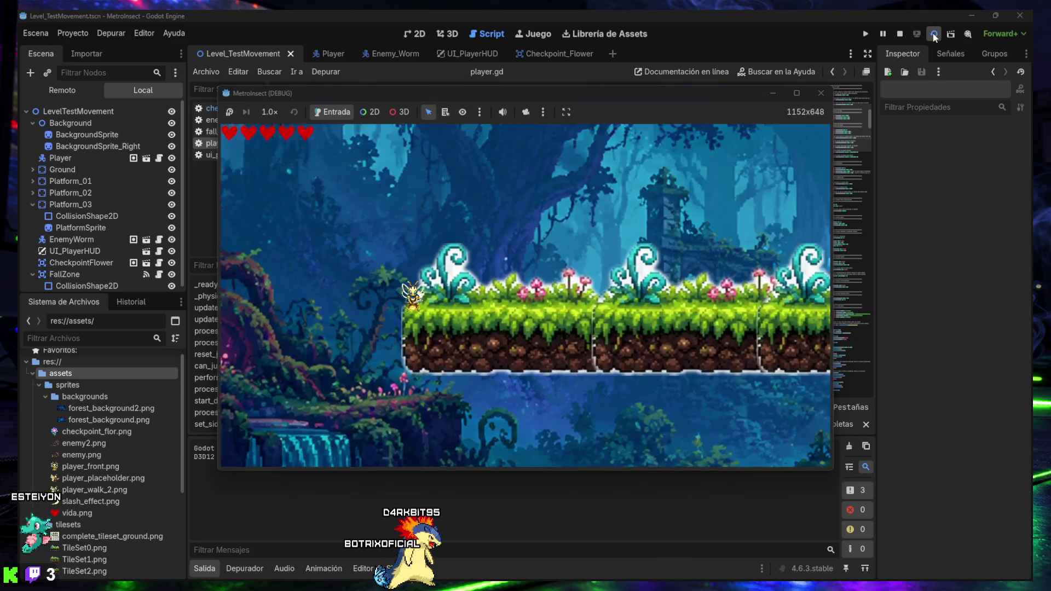
key("Right")
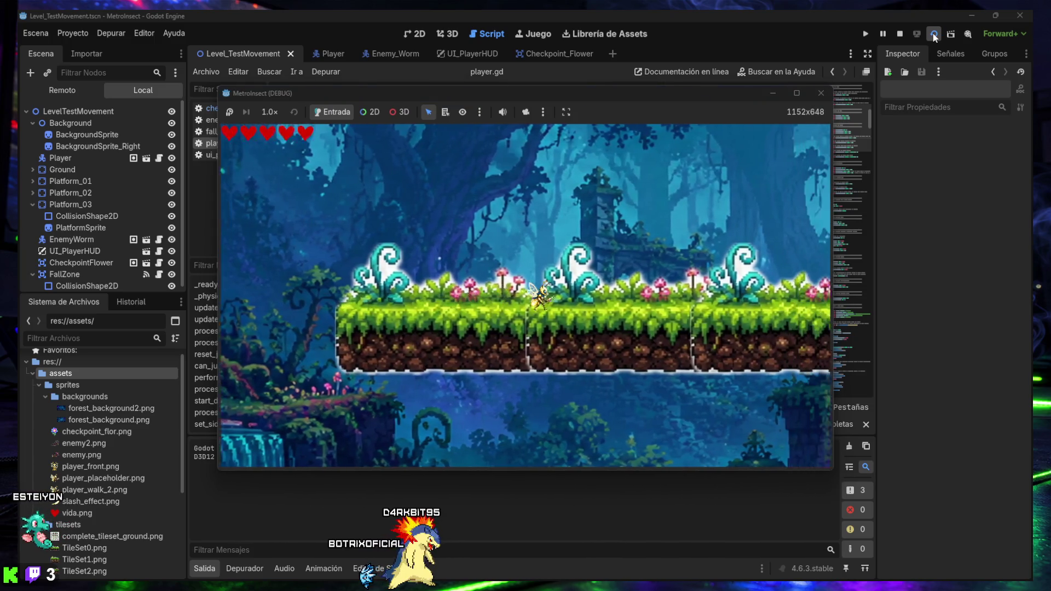
key("Right")
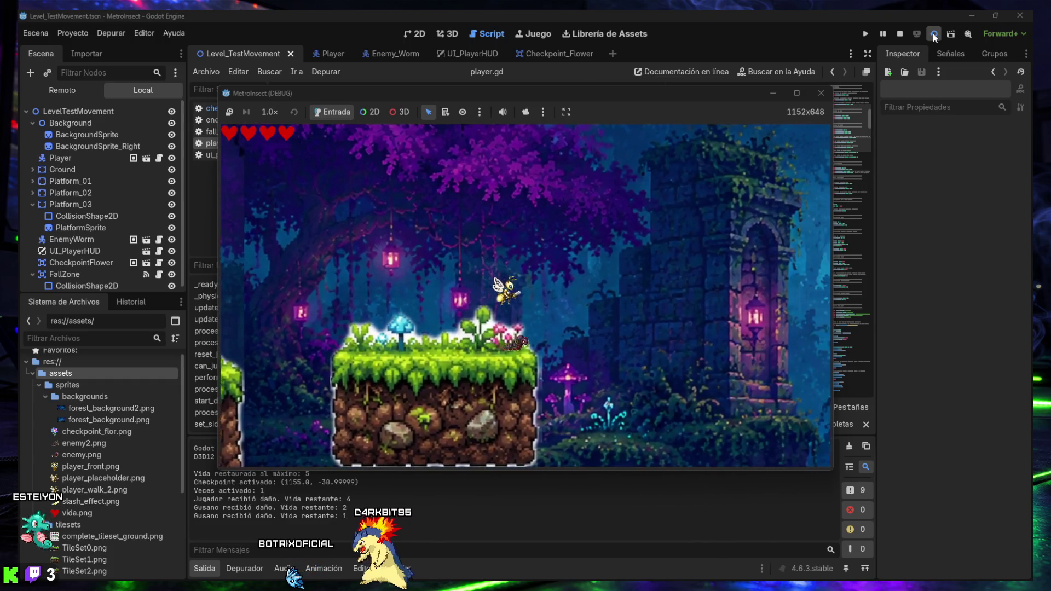
key("Left")
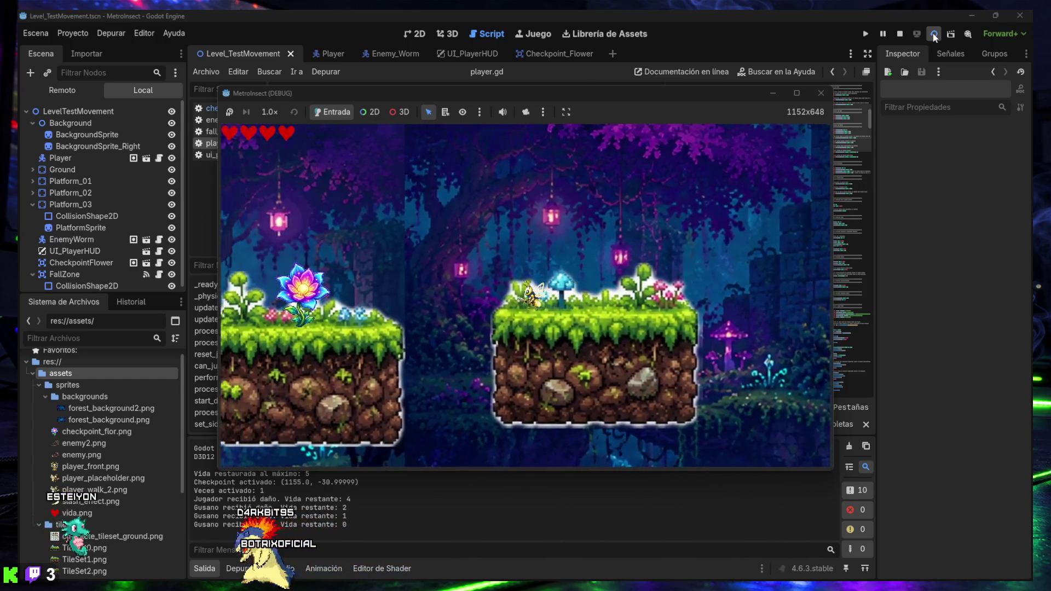
key("space")
key("Right")
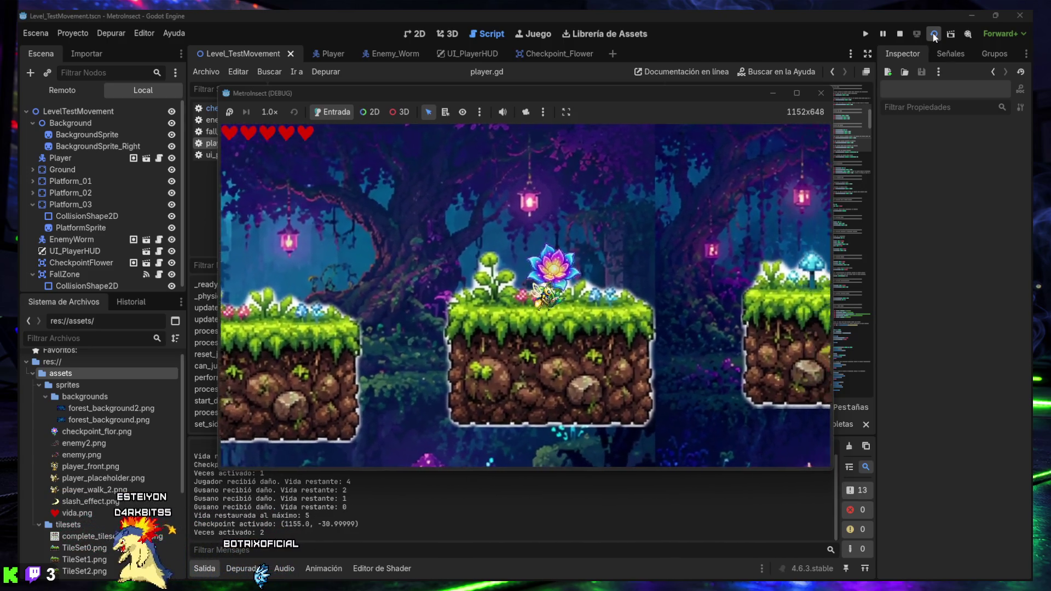
key("Left")
key("Left")
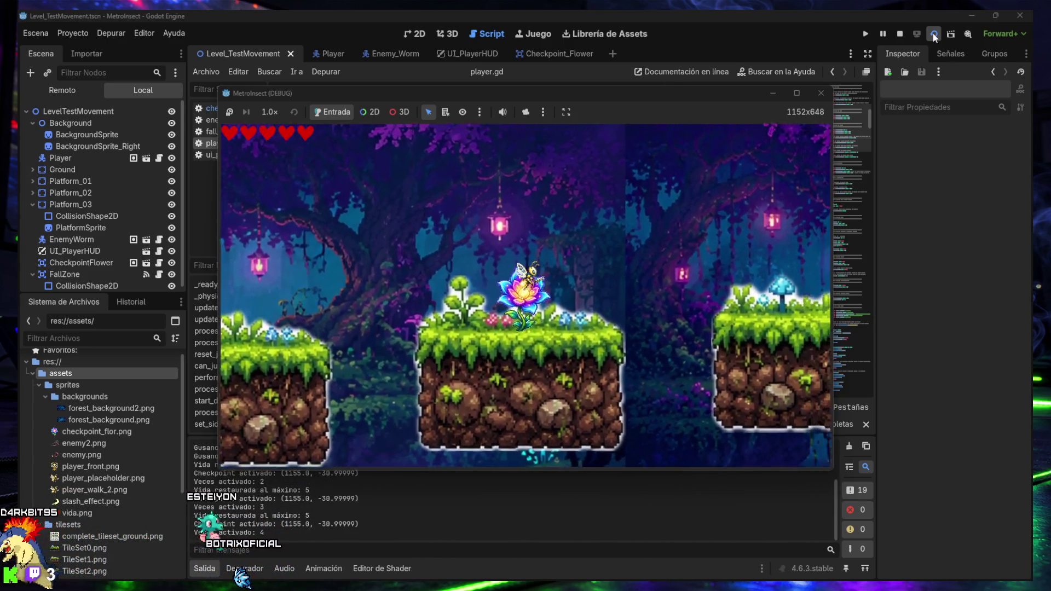
key("Right")
key("x")
key("Left")
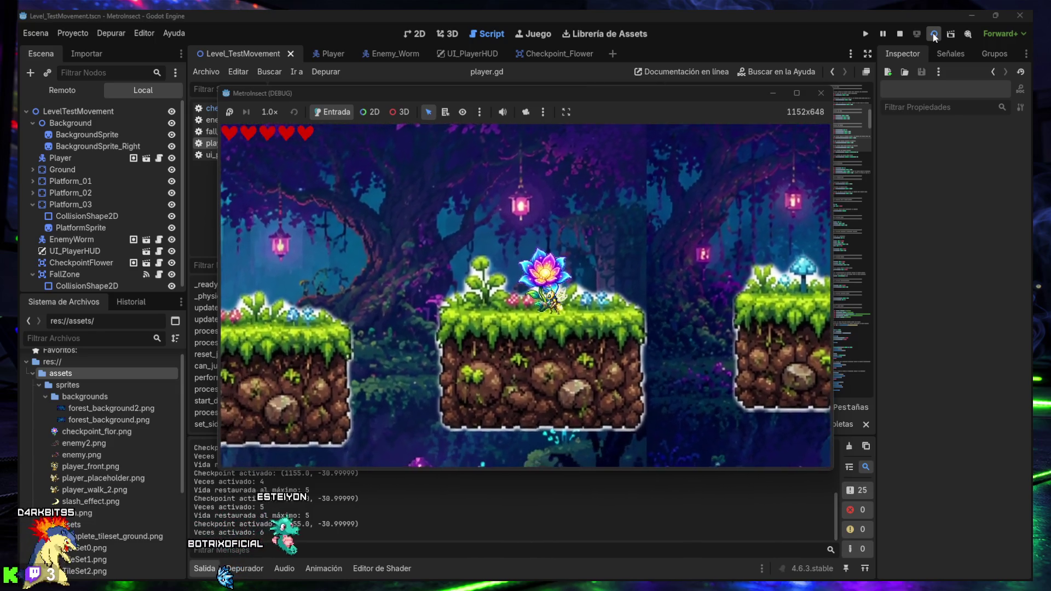
key("Right")
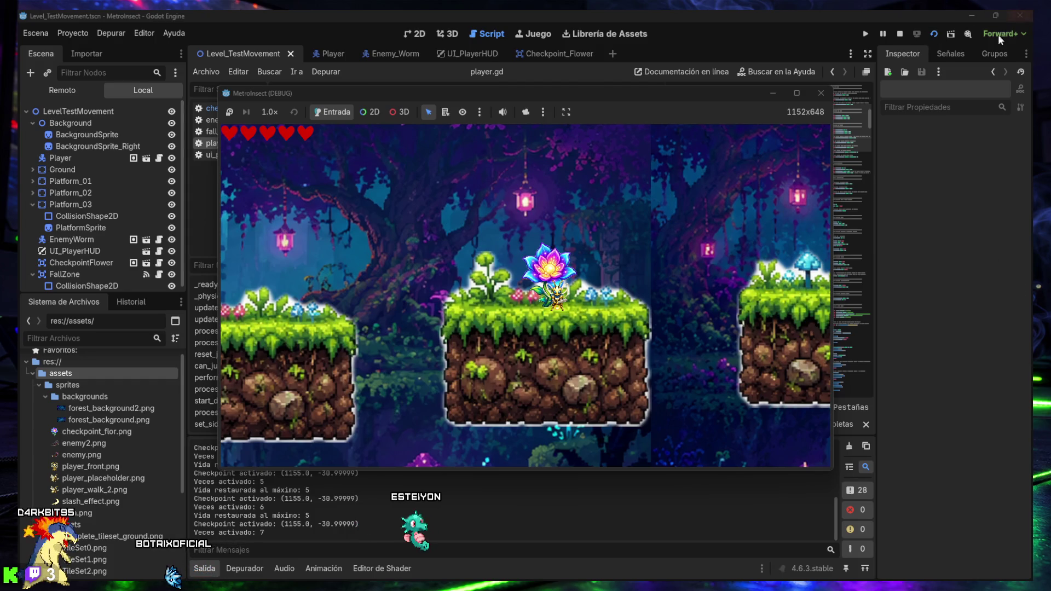
Restart the test run and walk the bee right, striking the worm until it's defeated.
left_click(816, 94)
left_click(935, 34)
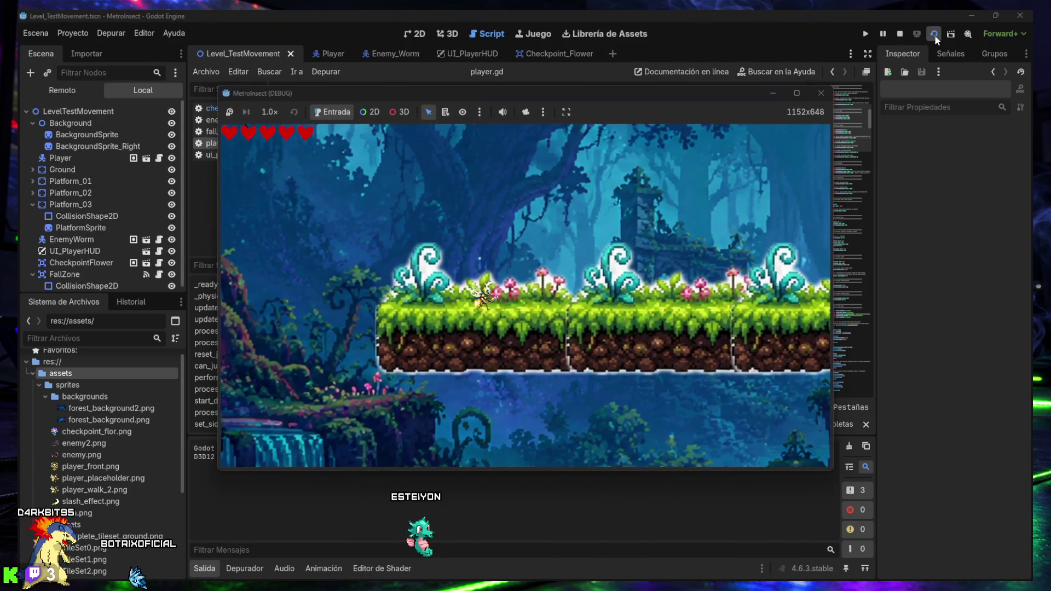
key("Right")
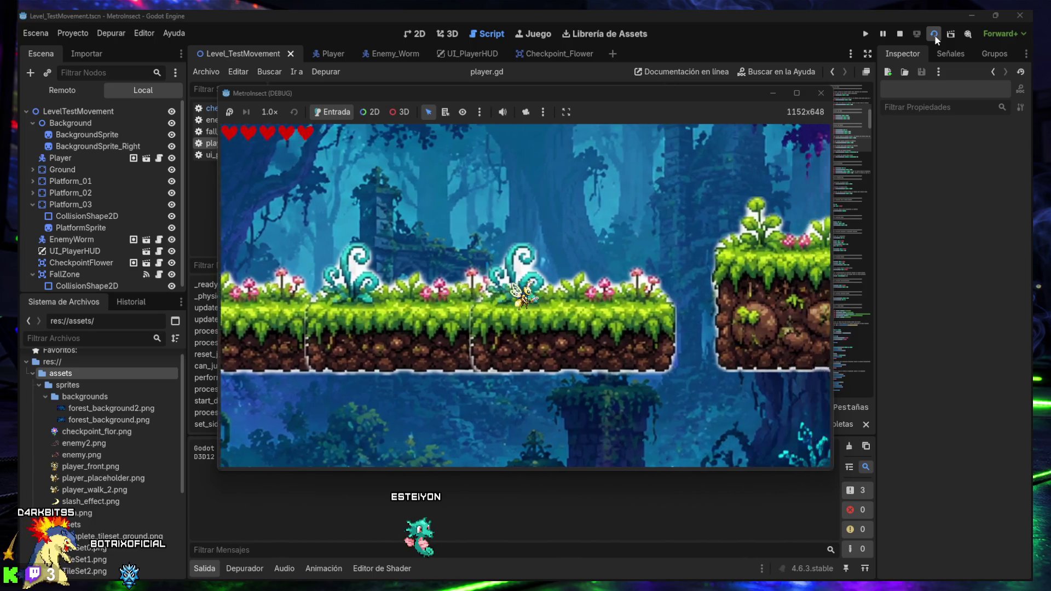
key("Right")
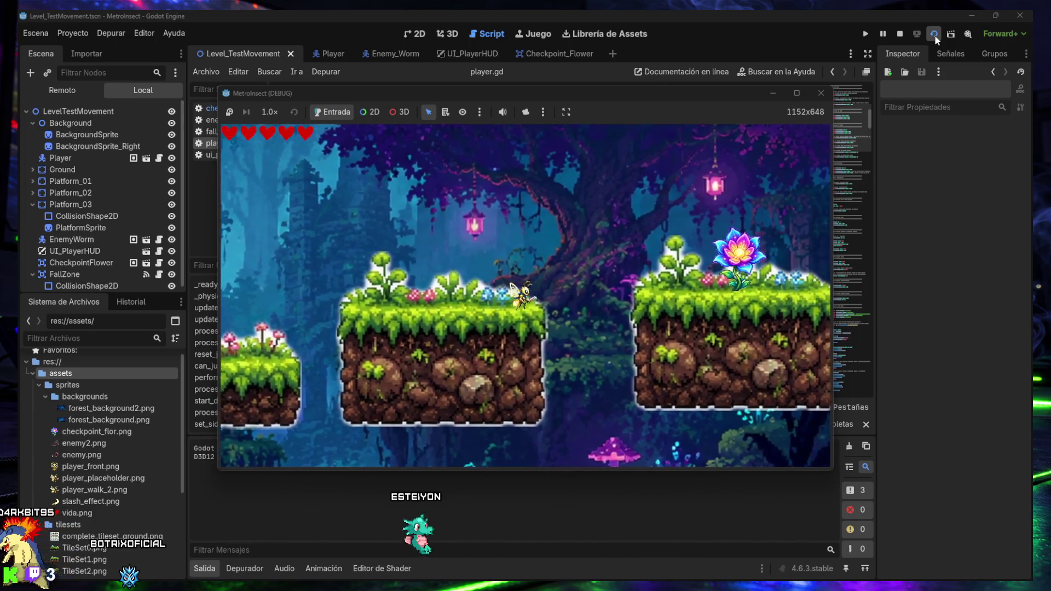
key("Right")
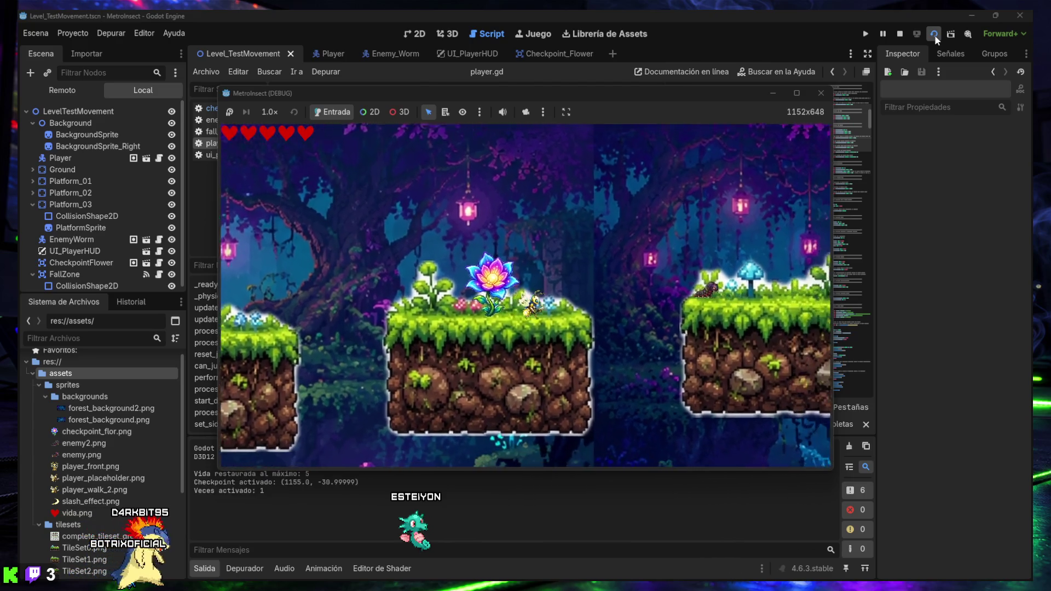
key("Right")
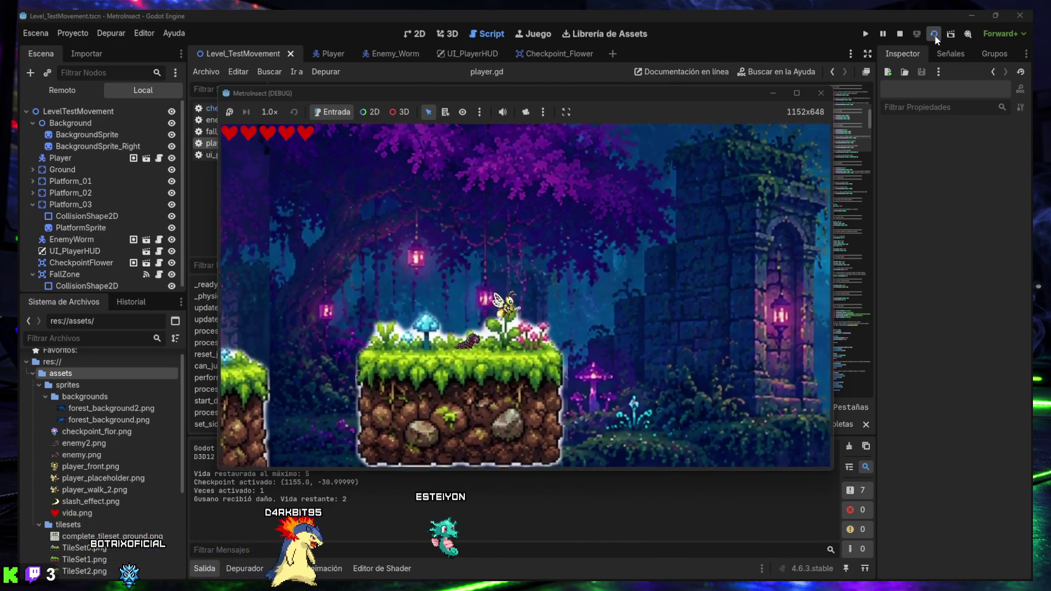
key("Left")
key("x")
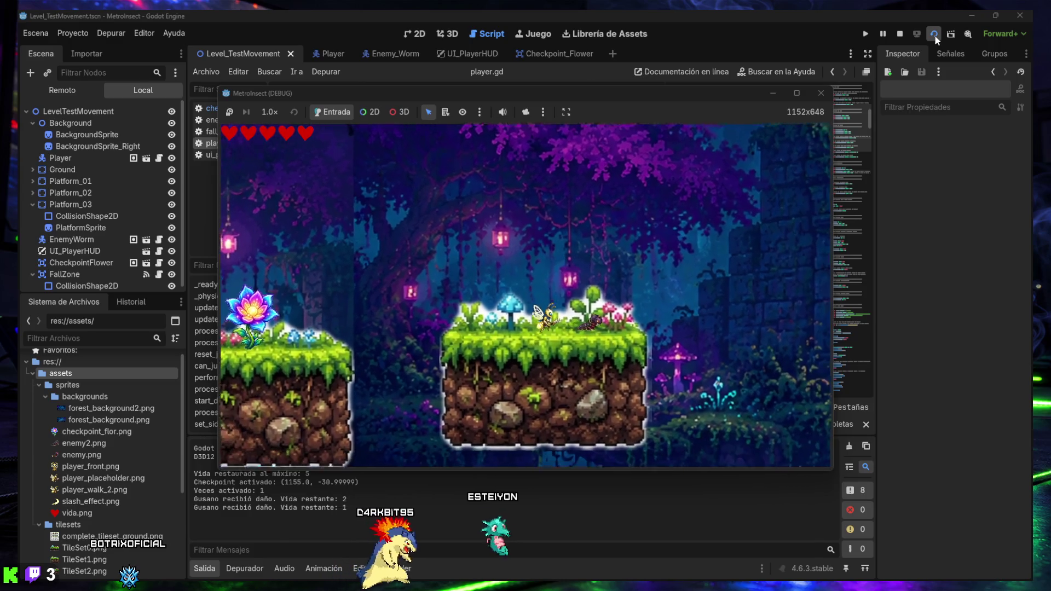
key("Right")
key("x")
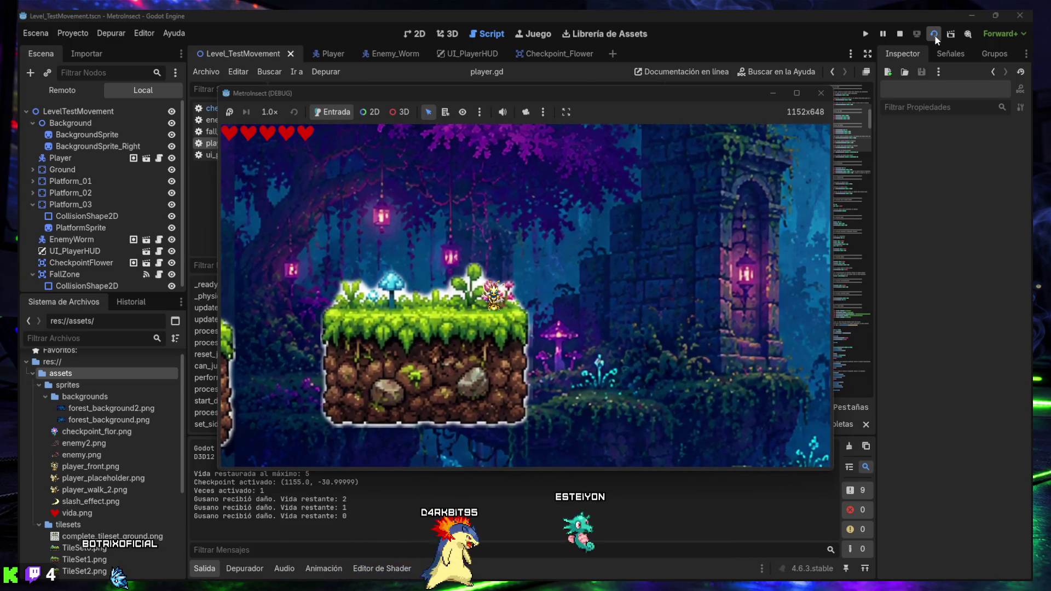
Stop the game and set down_attack_bounce_force on line 77 to 230.0.
key("F8")
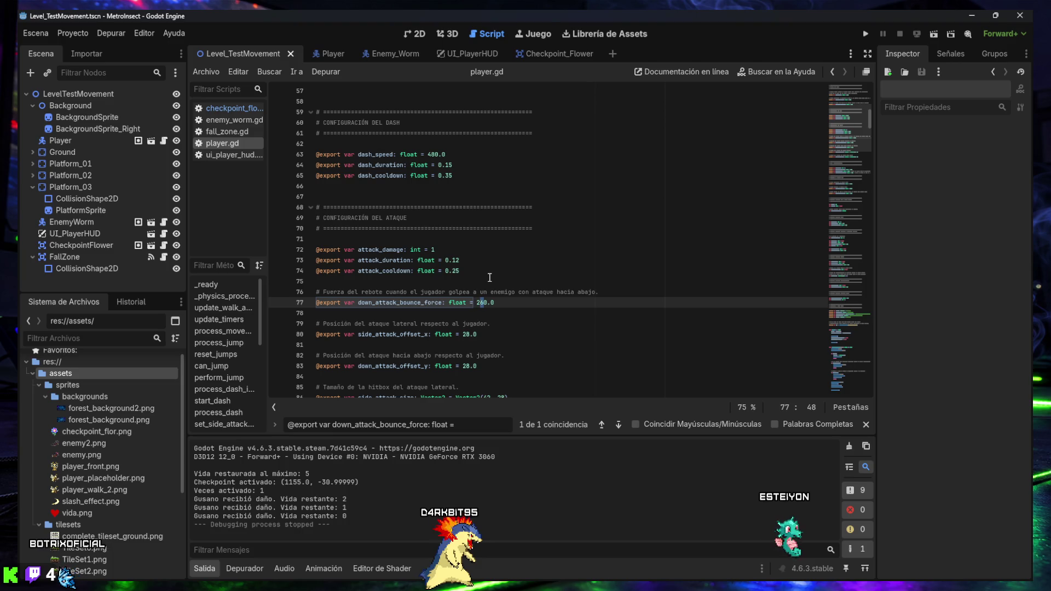
type("30")
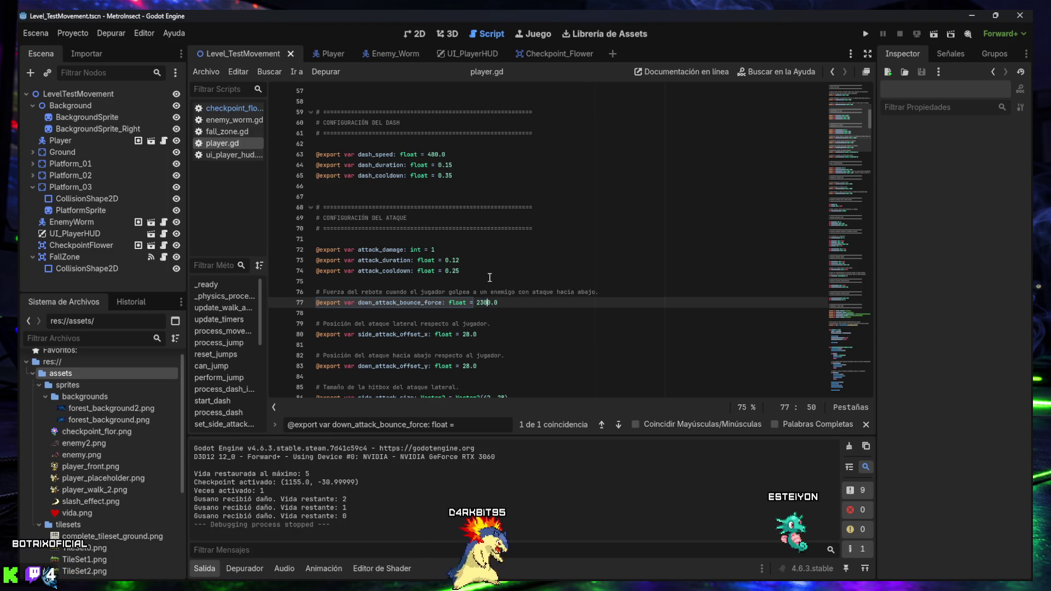
key("BackSpace")
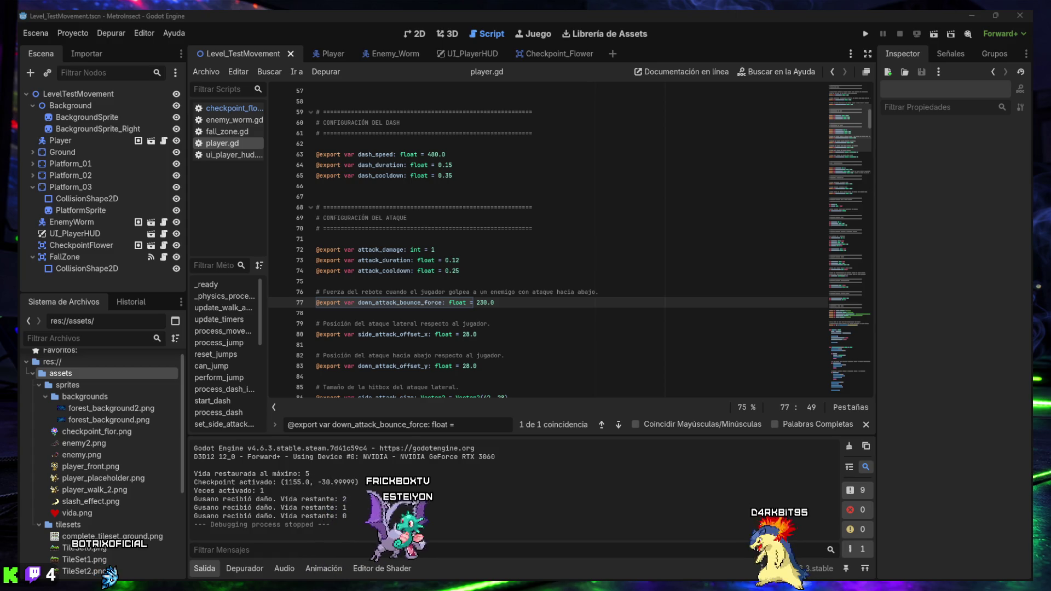
Launch the game and move the bee right, jumping gaps, past the checkpoint and worm.
left_click(933, 35)
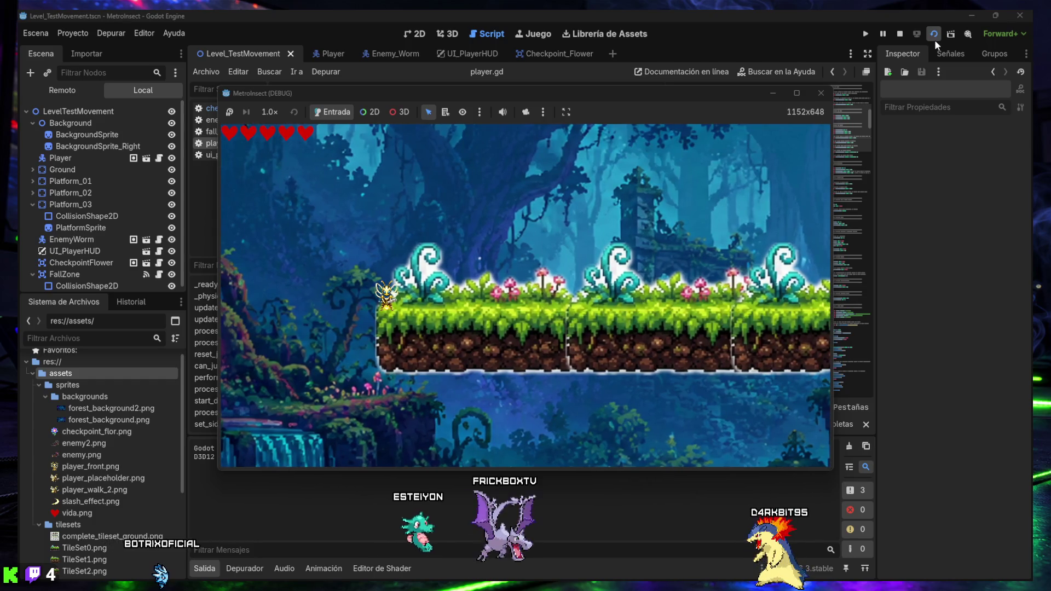
key("Right")
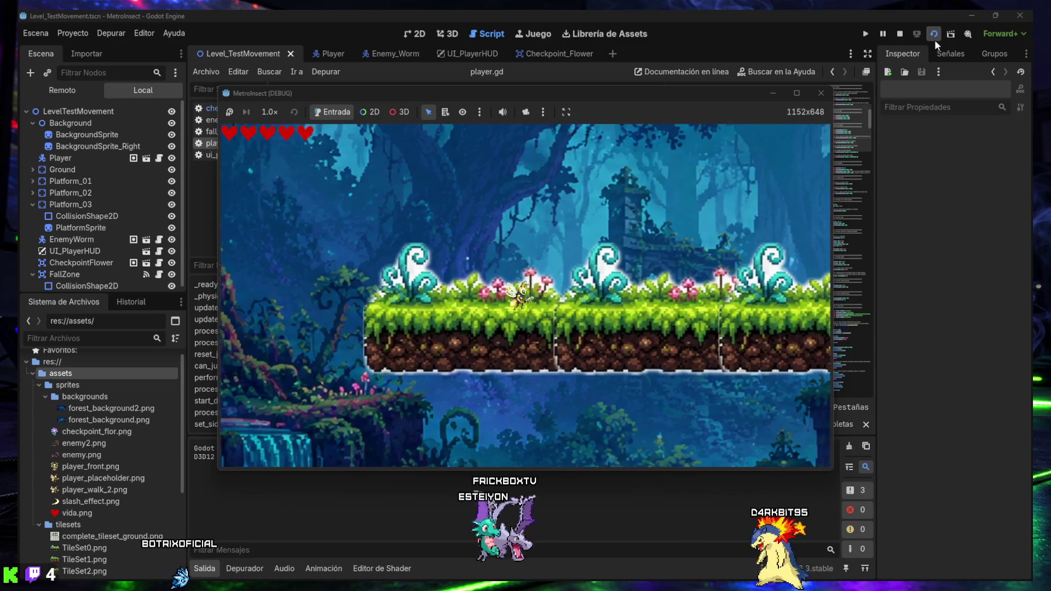
key("Right")
key("space")
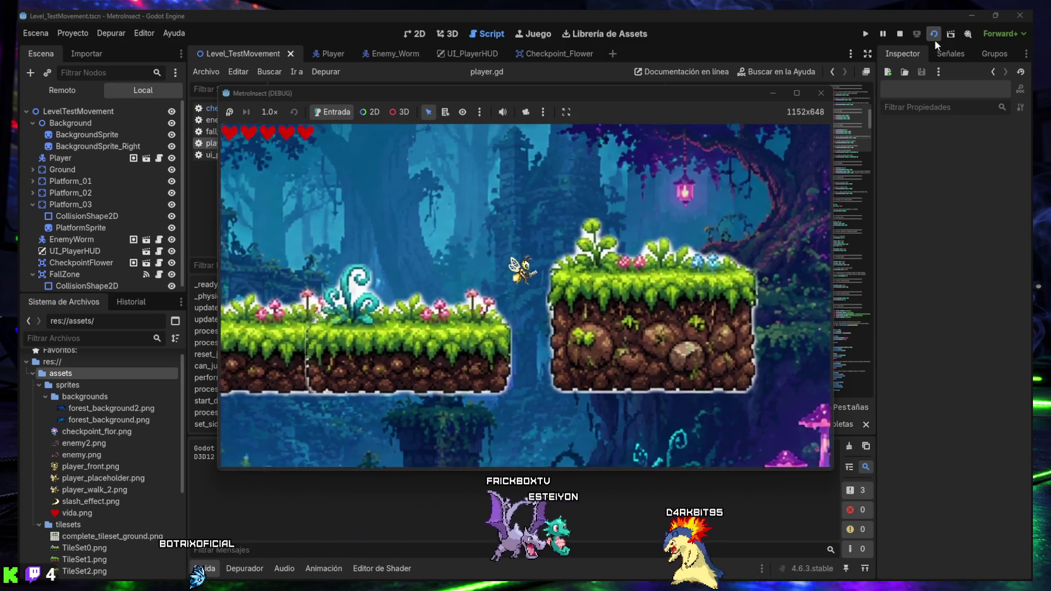
key("Right")
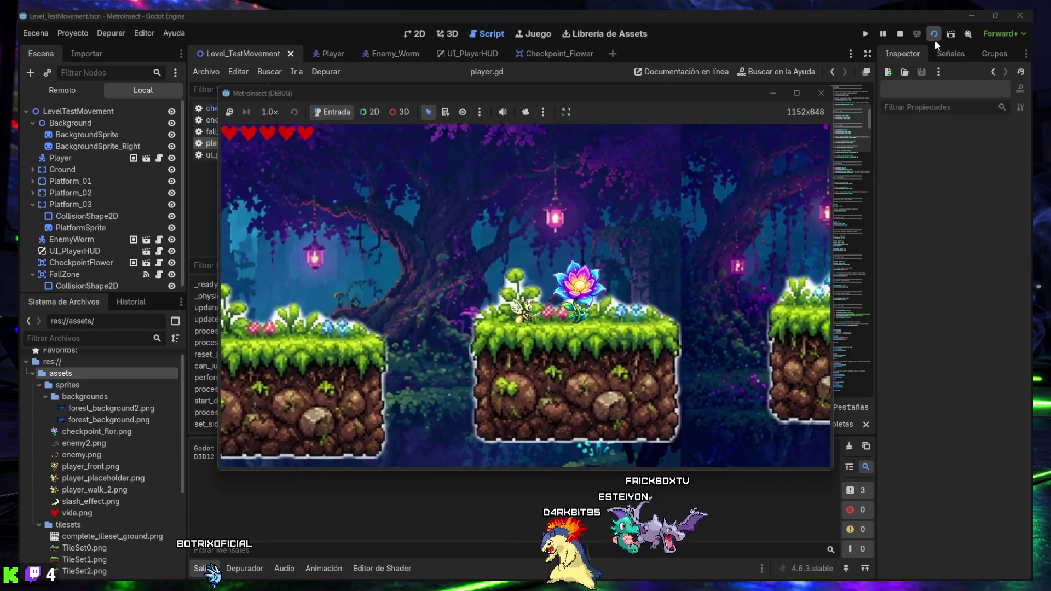
key("Right")
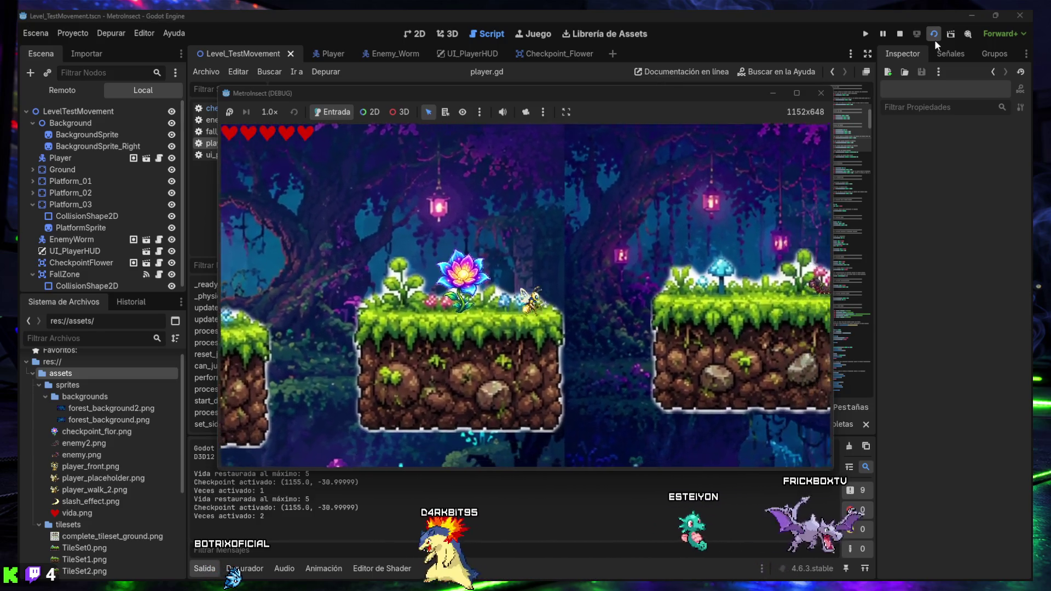
key("Right")
key("space")
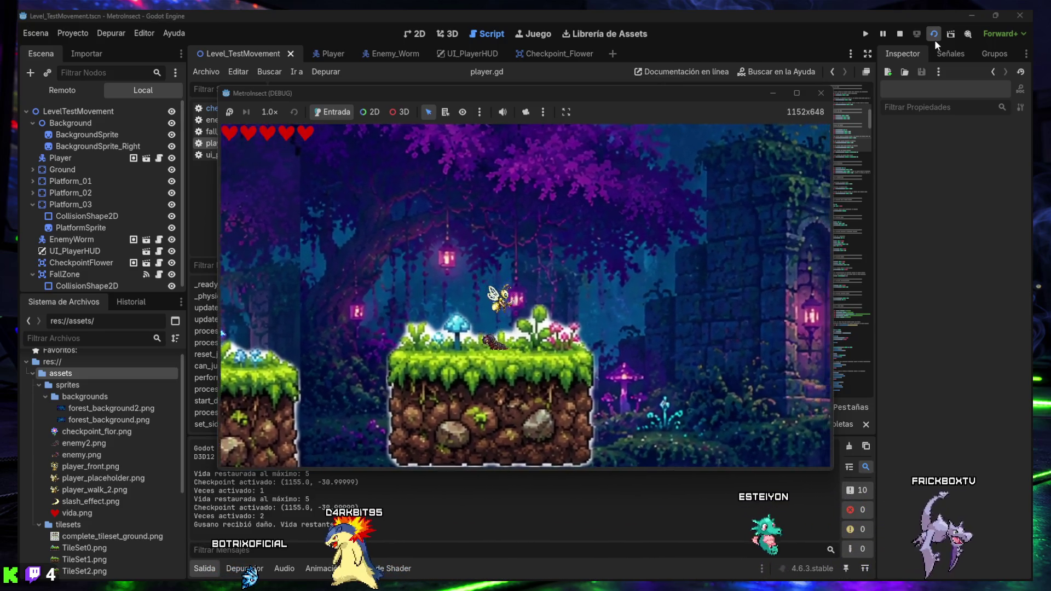
Bring the bee back left onto the flower checkpoint, stepping off and on it again.
key("Left")
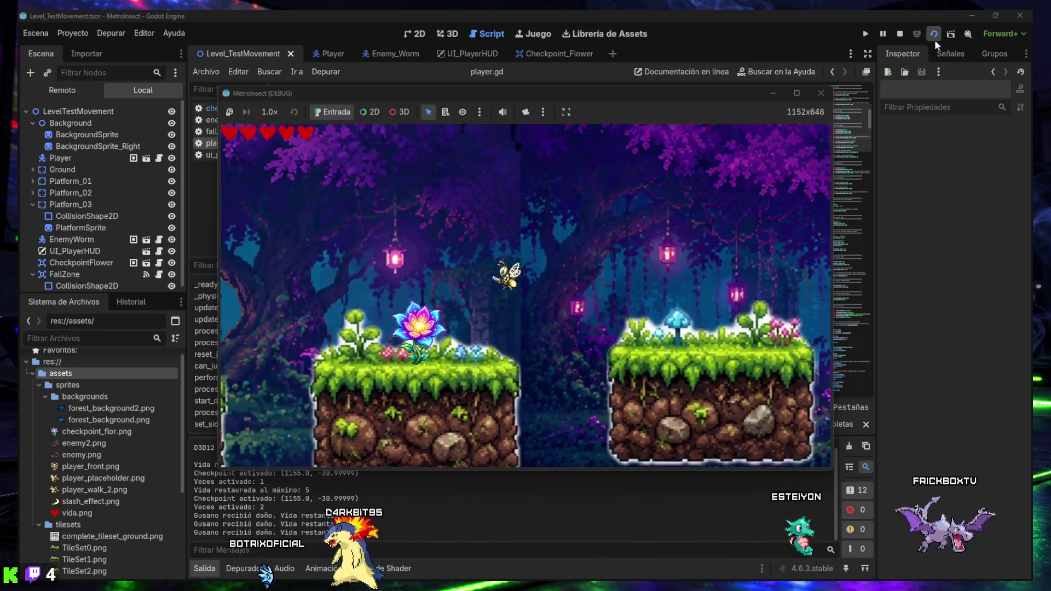
key("Left")
key("Right")
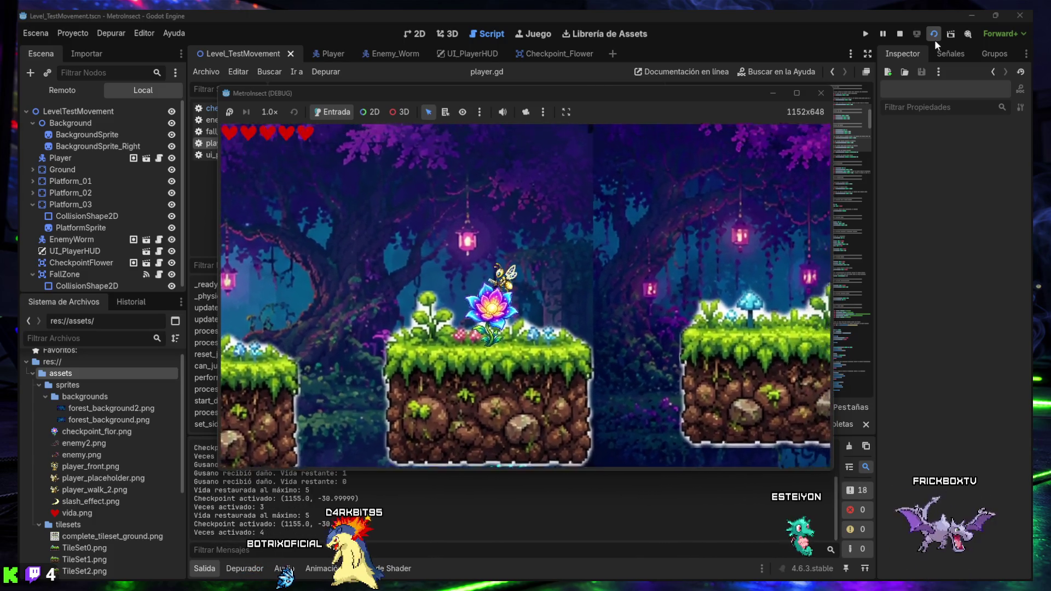
key("Left")
key("Left")
key("space")
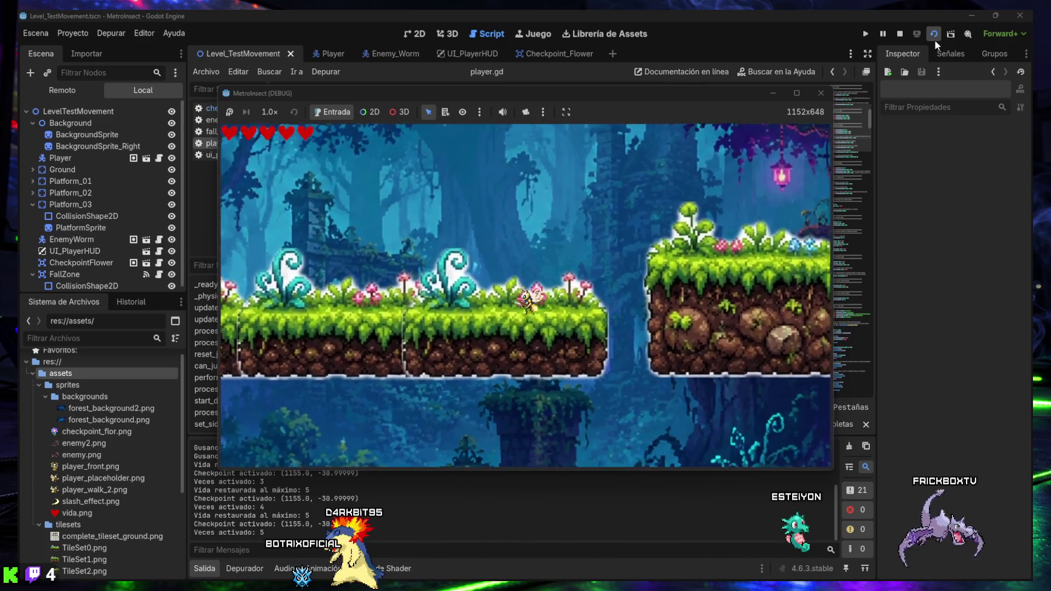
key("Left")
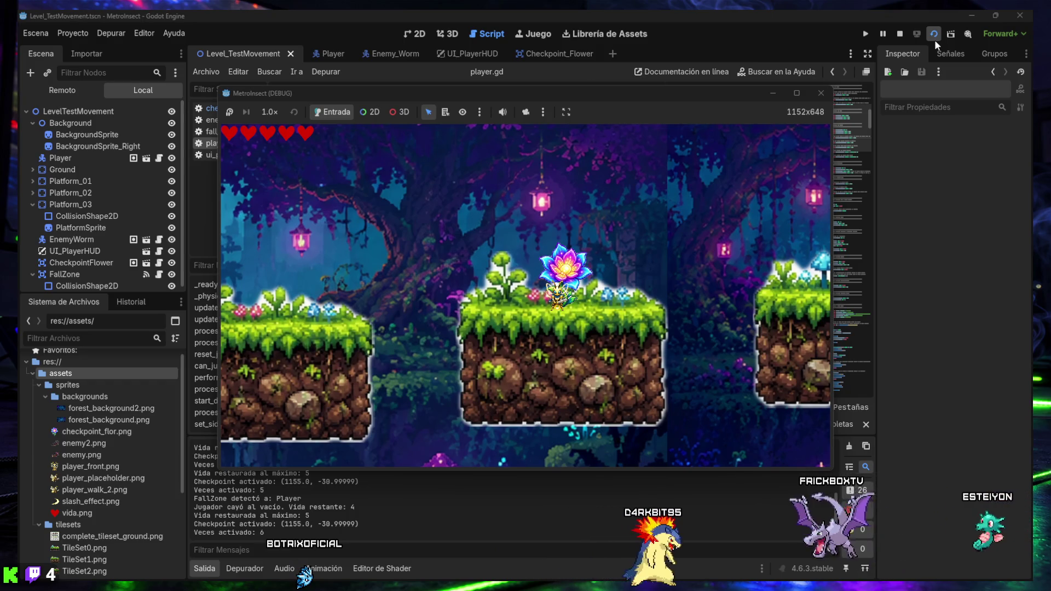
Stop the running test game to return to the player.gd script.
left_click(818, 93)
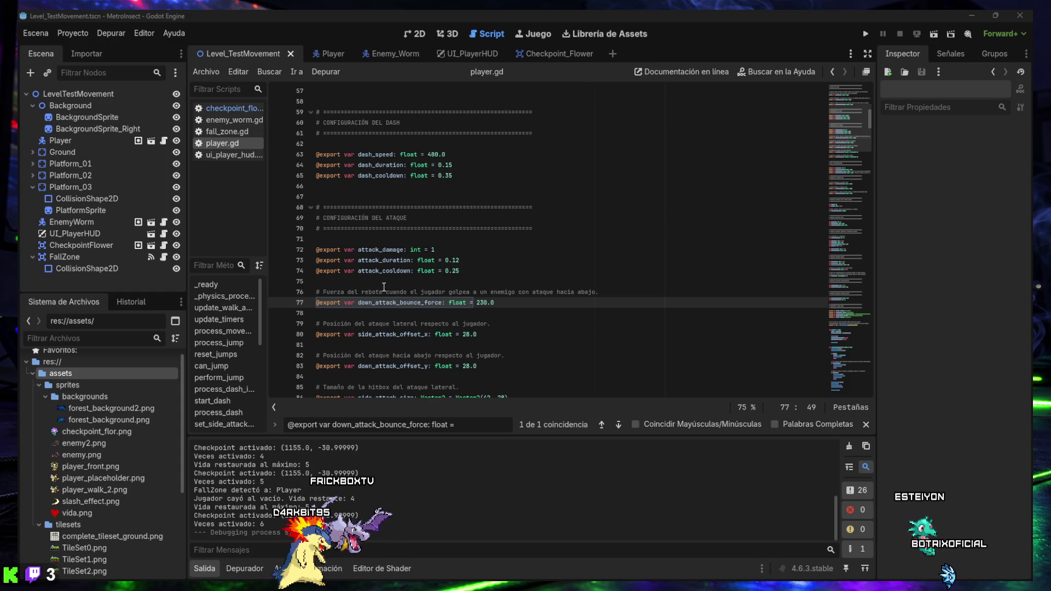
Collapse the Output panel and open Project Settings on the Input Map (Mapa de Entrada).
left_click(203, 573)
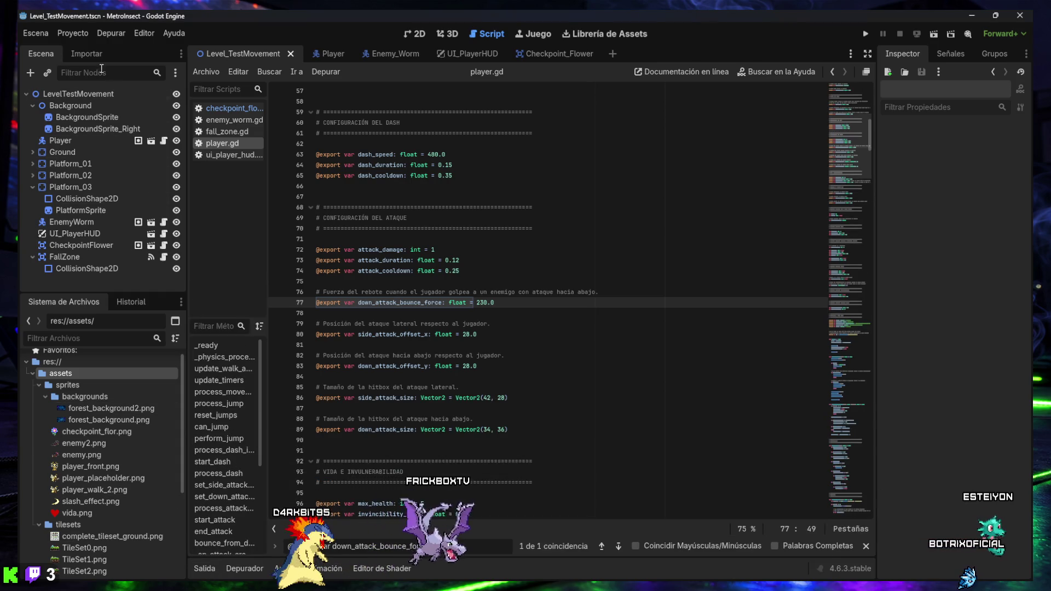
left_click(77, 35)
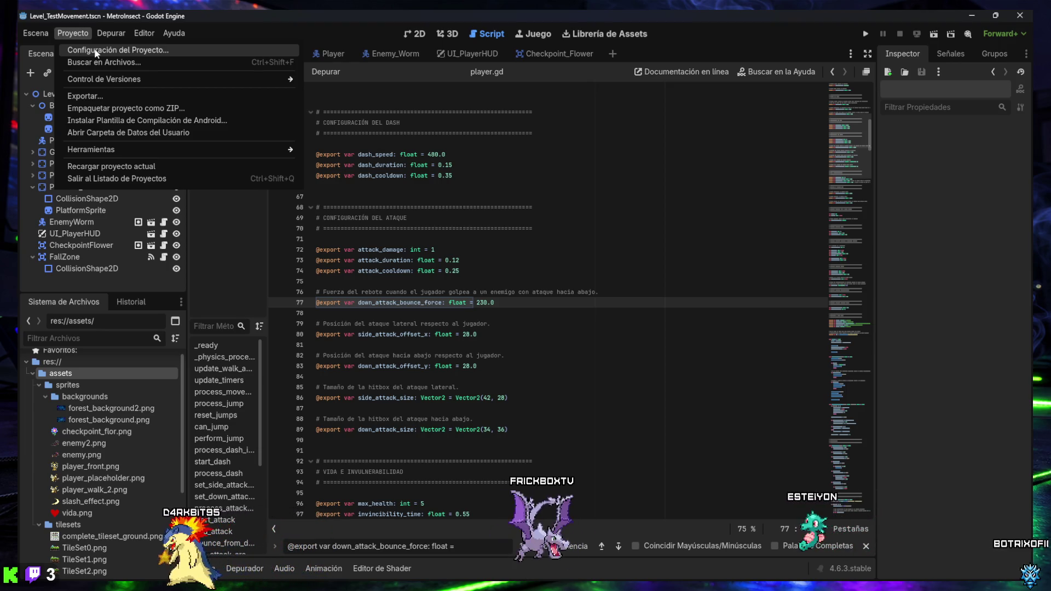
left_click(96, 52)
left_click(114, 37)
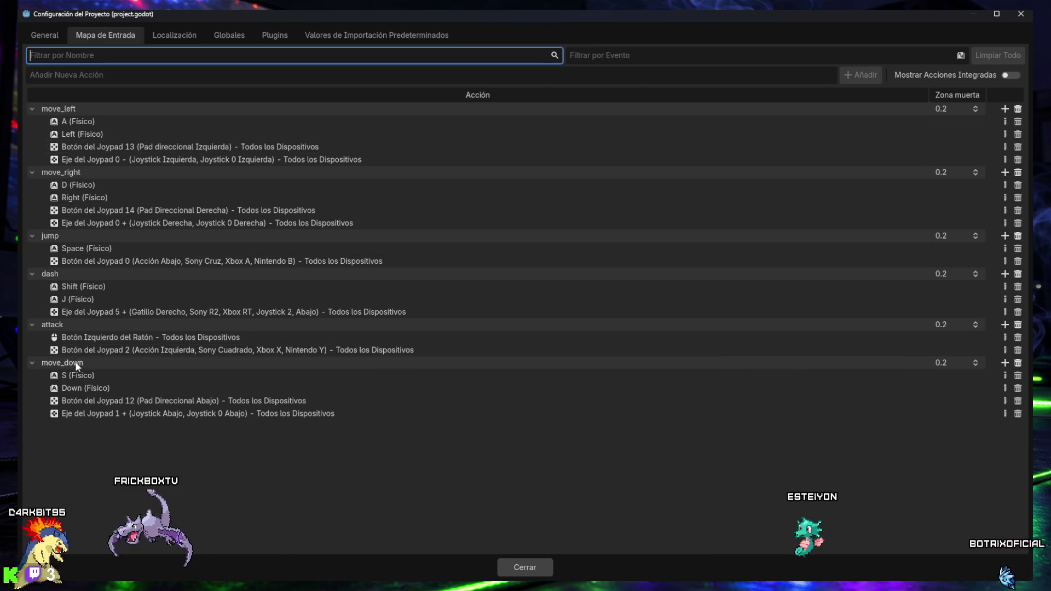
Collapse the move_down, attack, dash, jump, move_right and move_left actions, then drag move_down to the top.
double_click(50, 324)
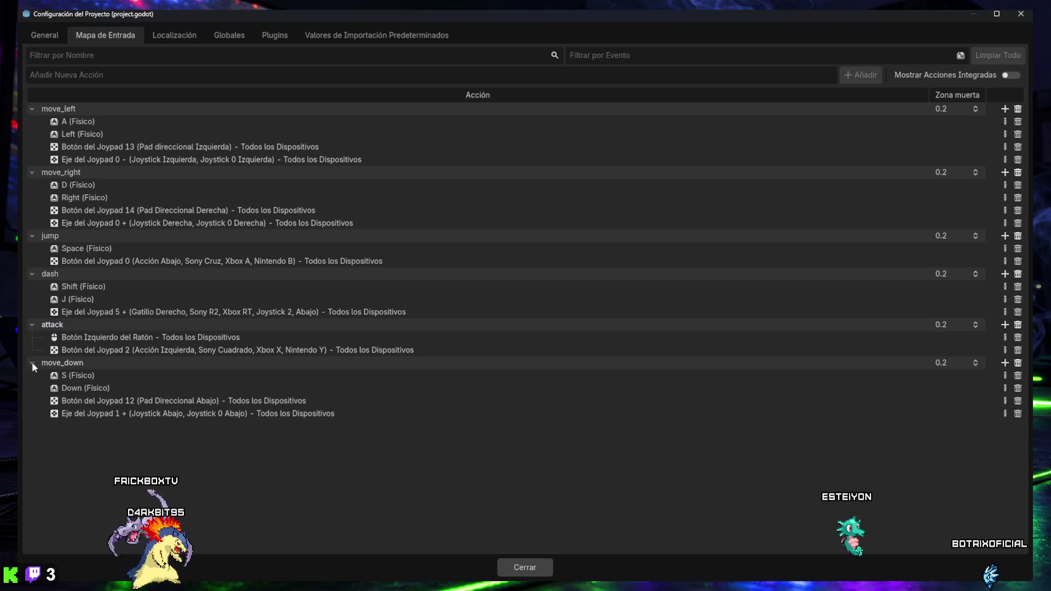
left_click(32, 363)
left_click(32, 325)
left_click(31, 273)
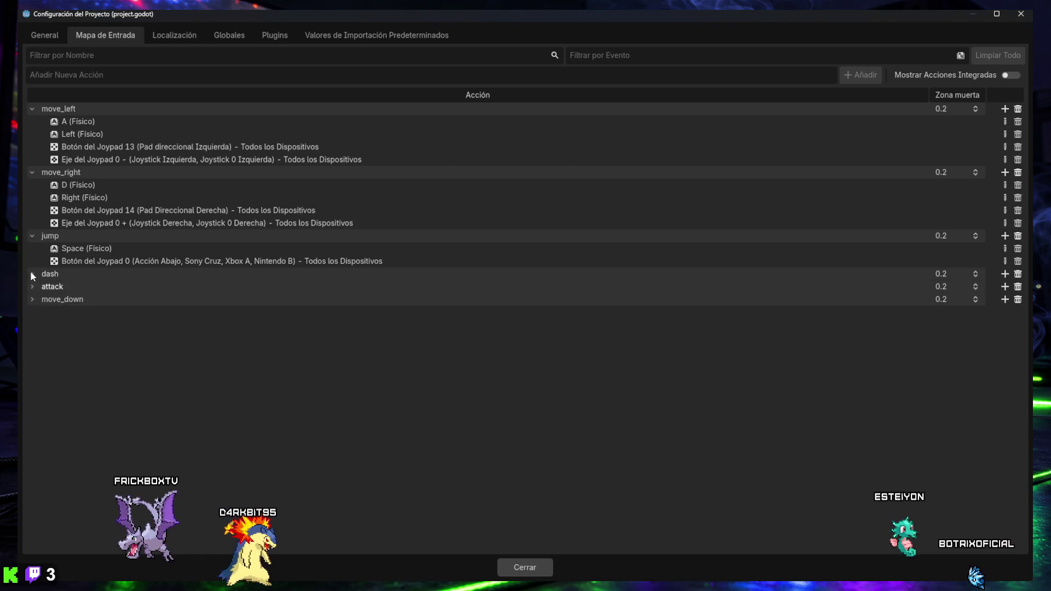
left_click(30, 236)
left_click(29, 172)
left_click(31, 109)
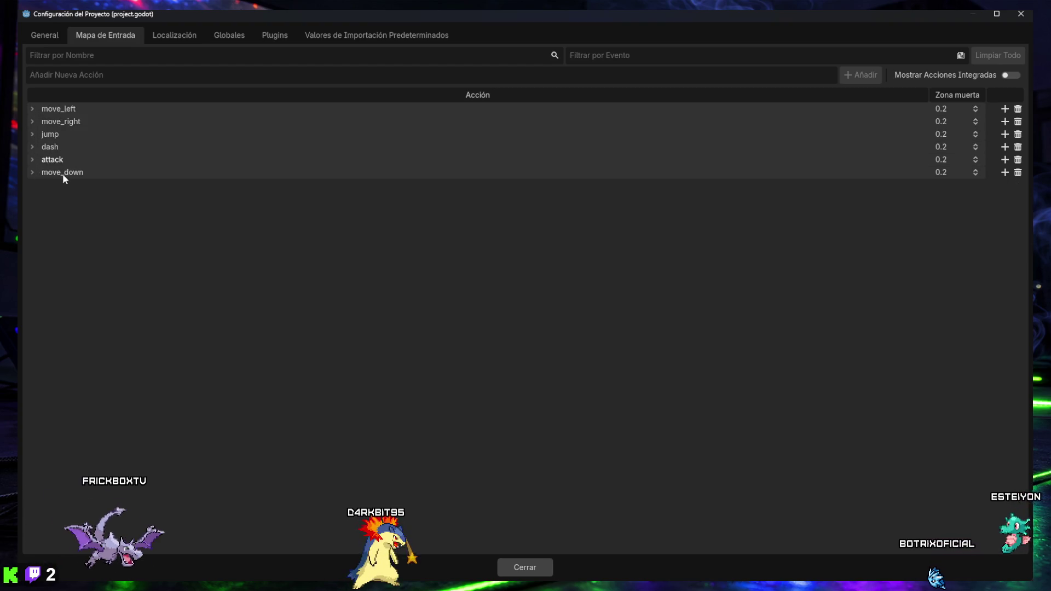
left_click_drag(61, 109, 62, 108)
type("m")
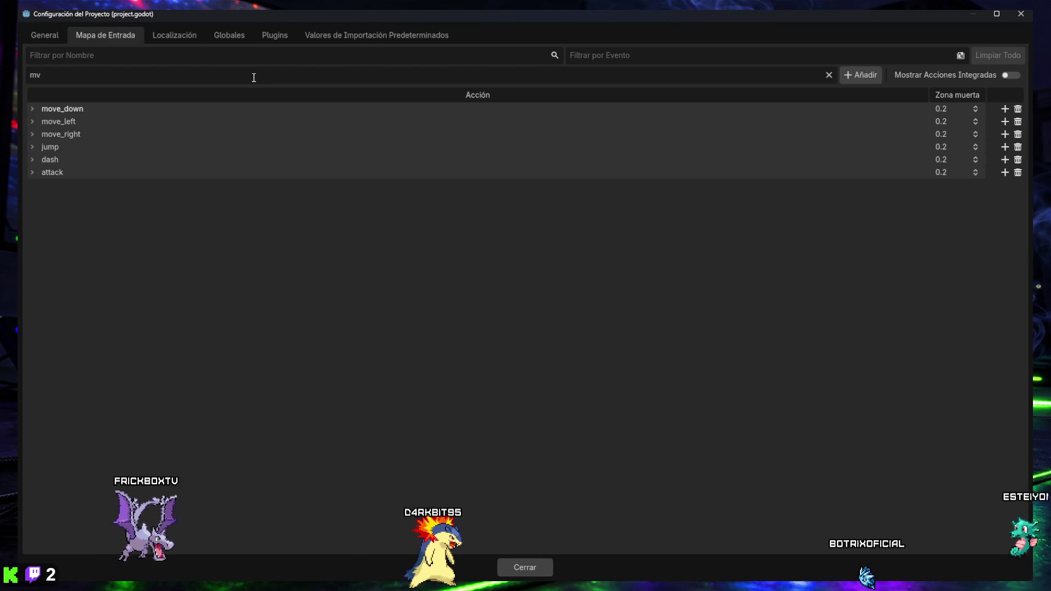
Add a move_up input action and drag it to the top, above move_down.
type("ove")
type("_up")
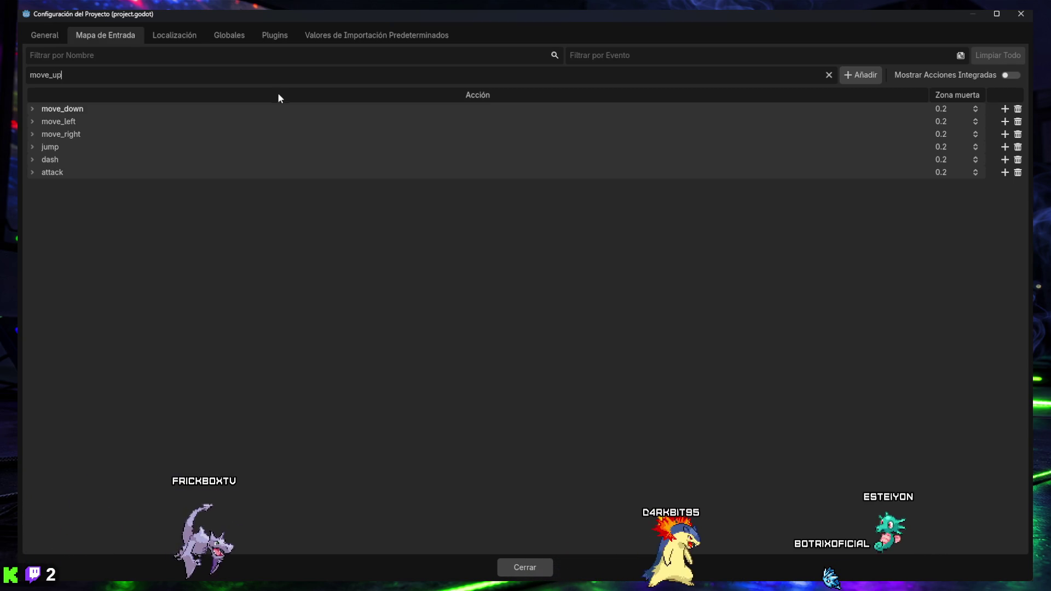
left_click(860, 74)
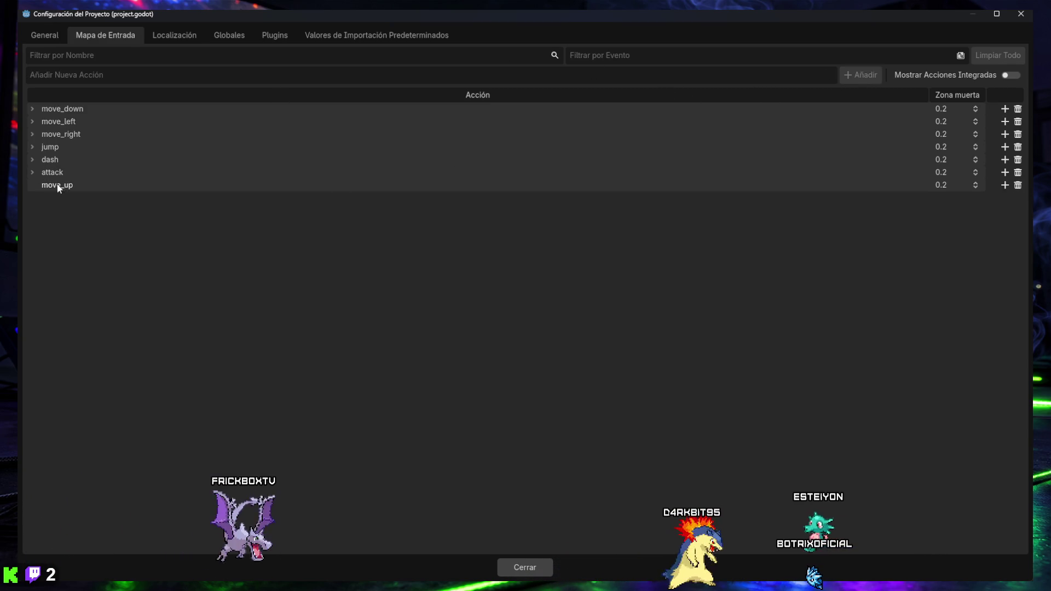
left_click_drag(58, 189, 52, 104)
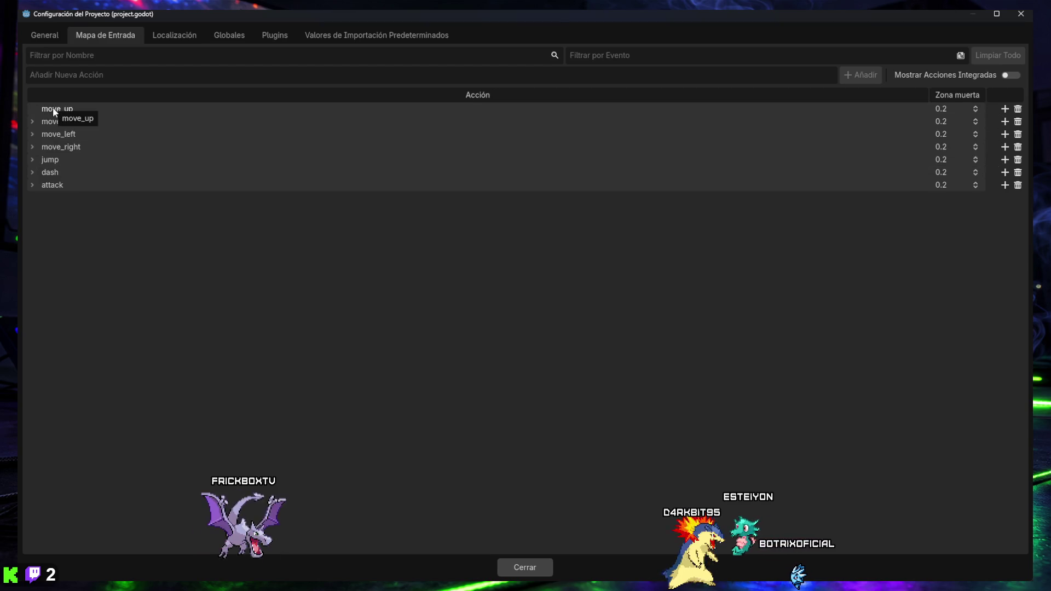
double_click(53, 109)
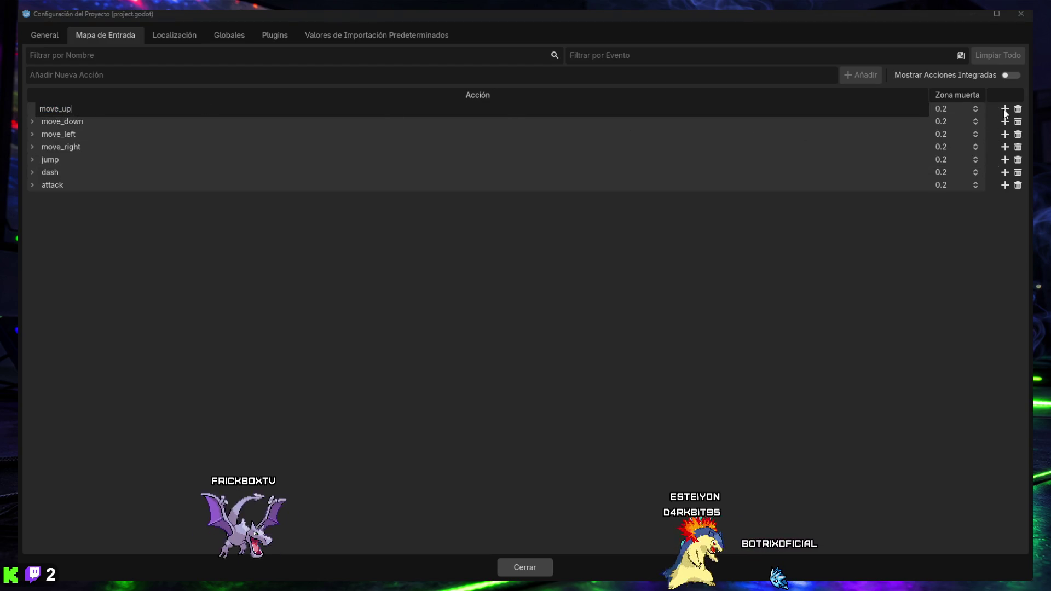
key("Return")
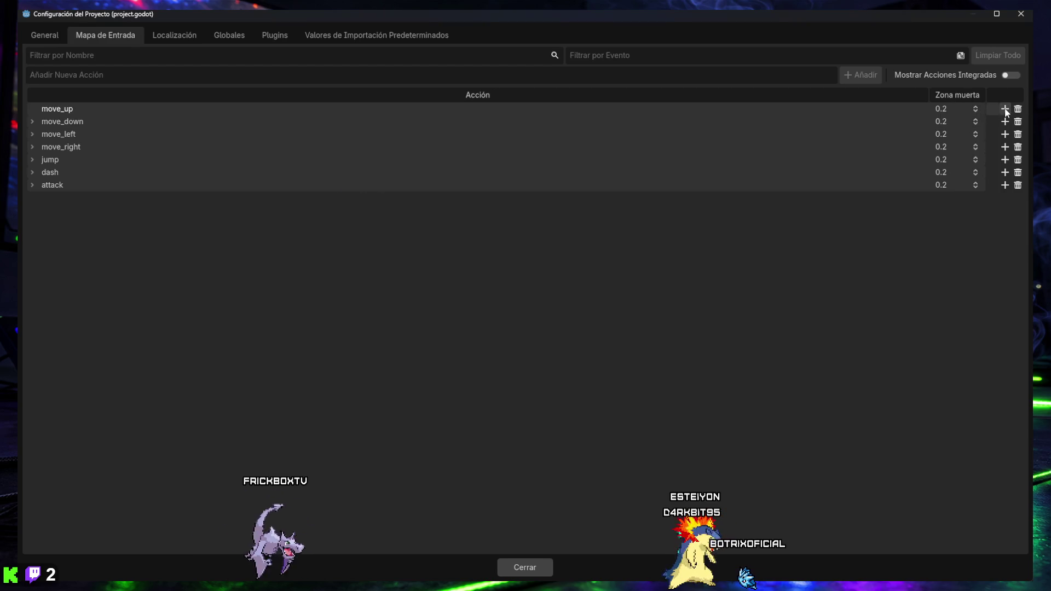
Bind move_up to the W key, Joypad Button 11 (D-pad Up) and Joypad Axis 1 up.
left_click(1003, 109)
key("w")
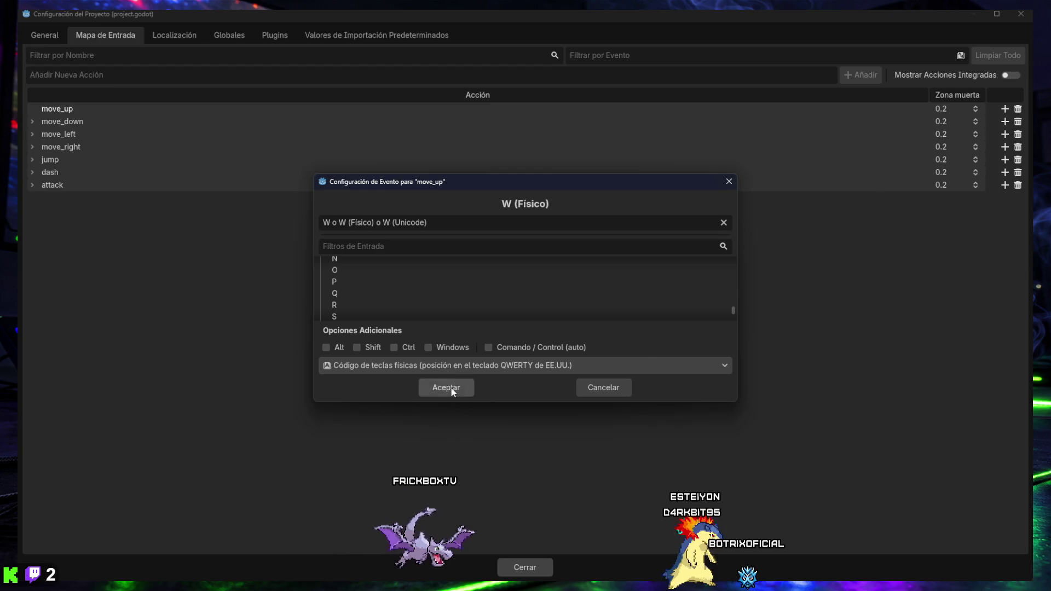
left_click(450, 387)
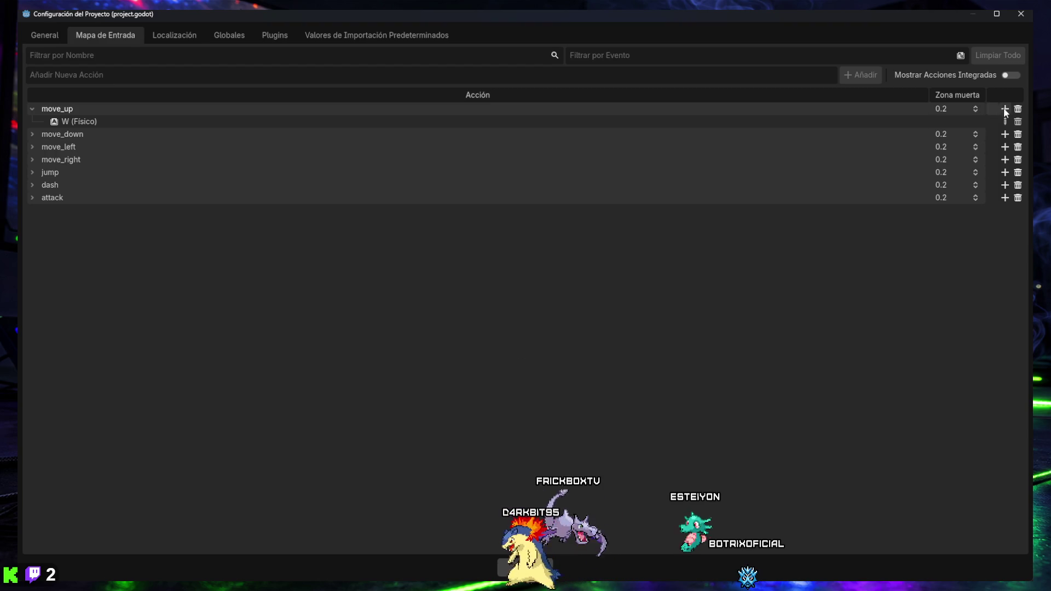
left_click(1005, 109)
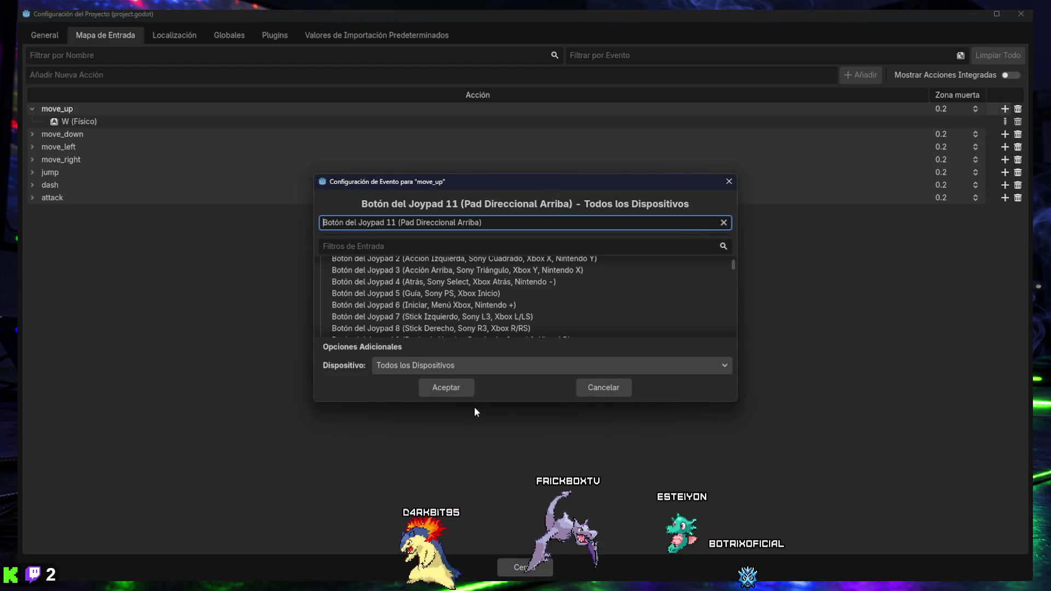
left_click(450, 387)
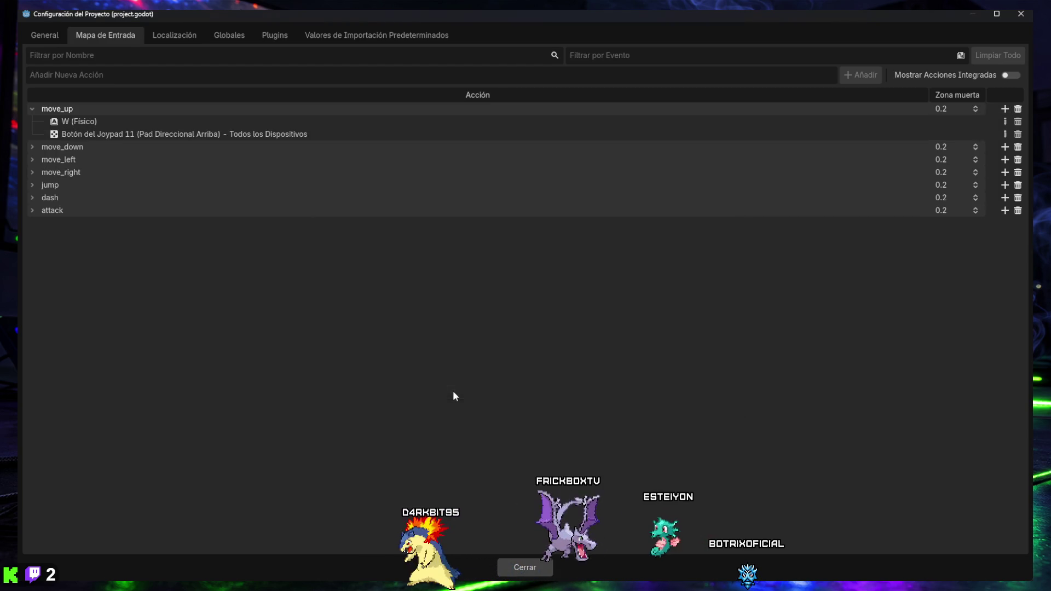
left_click(1004, 110)
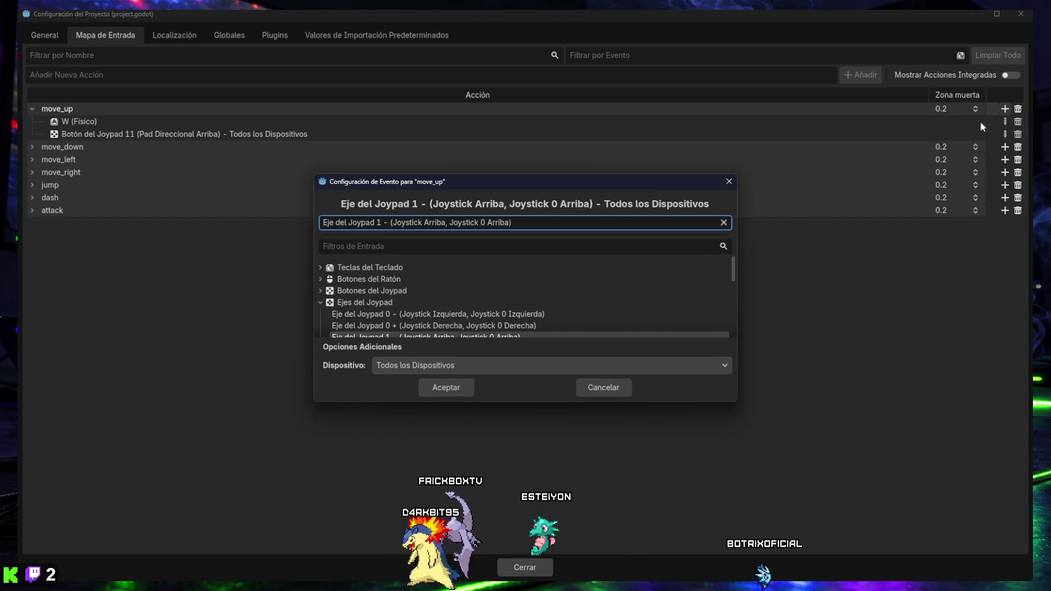
left_click(445, 390)
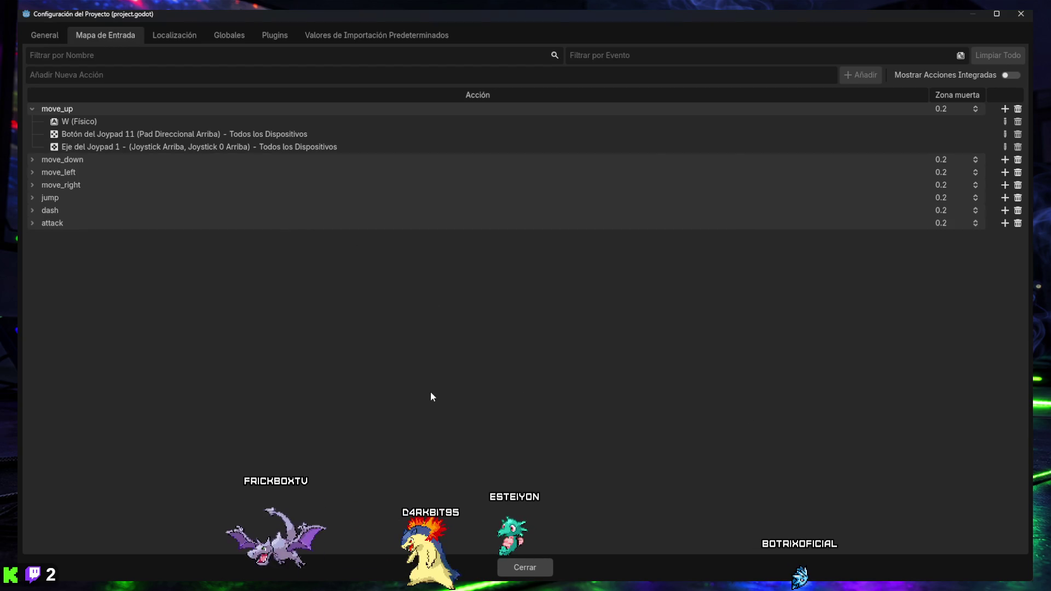
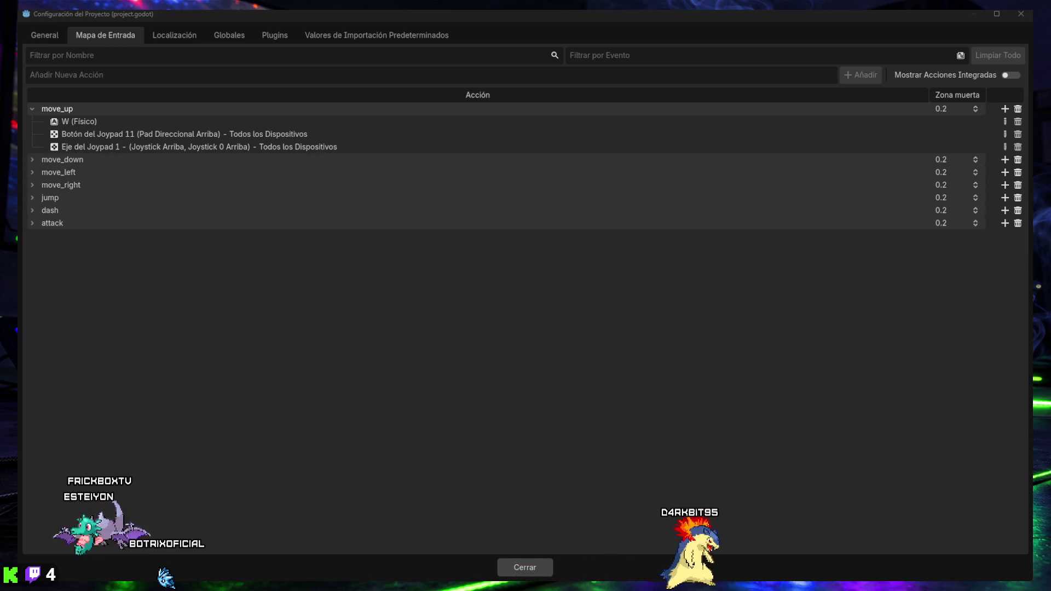
Close the Project Settings window with Cerrar to get back to player.gd.
left_click(541, 280)
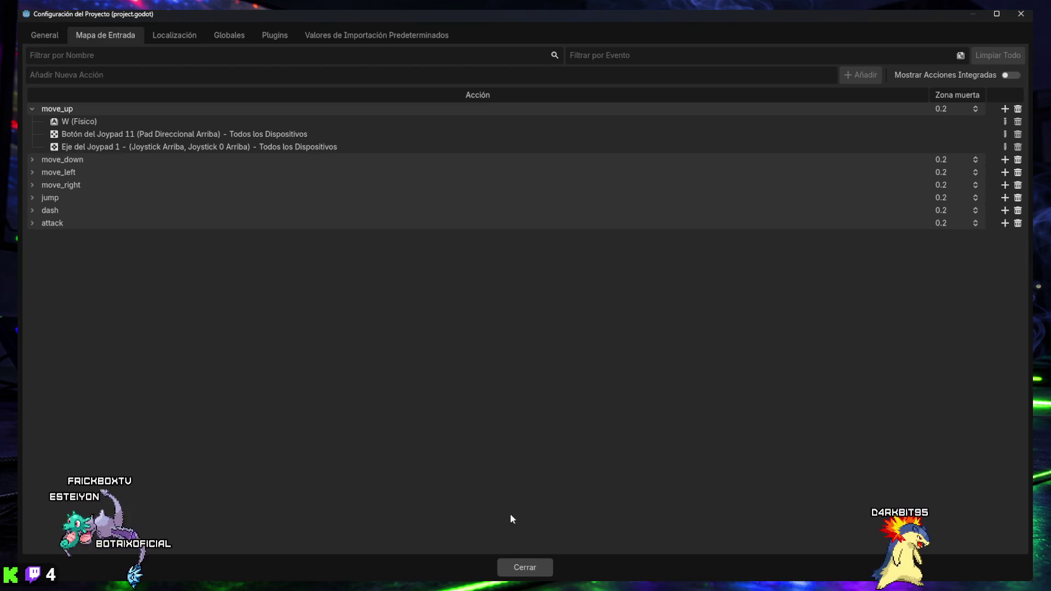
left_click(520, 568)
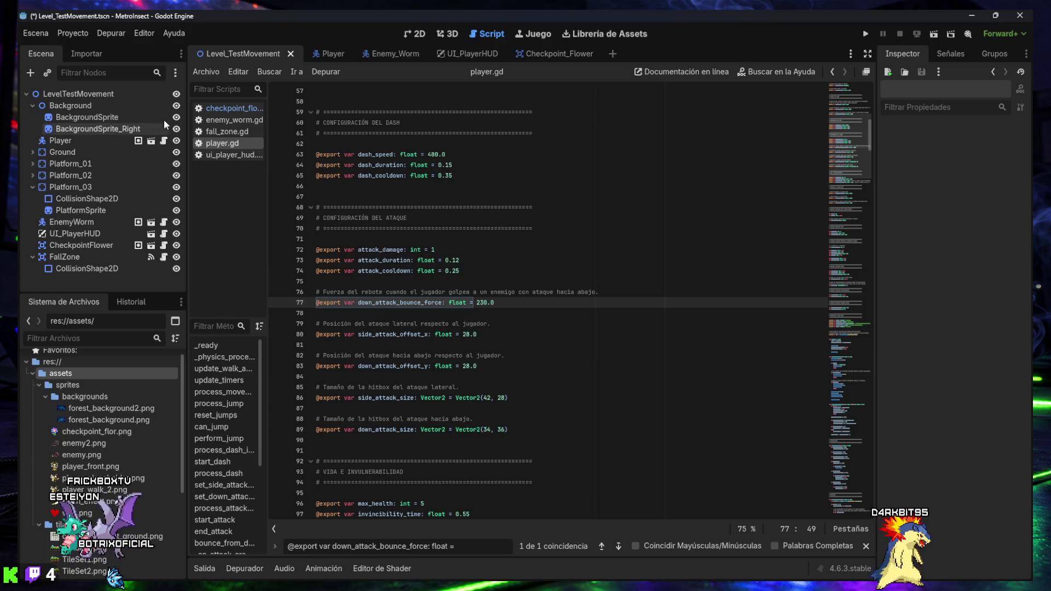
Save the script and search for the side_attack_offset_x export line.
left_click(420, 198)
key("ctrl+s")
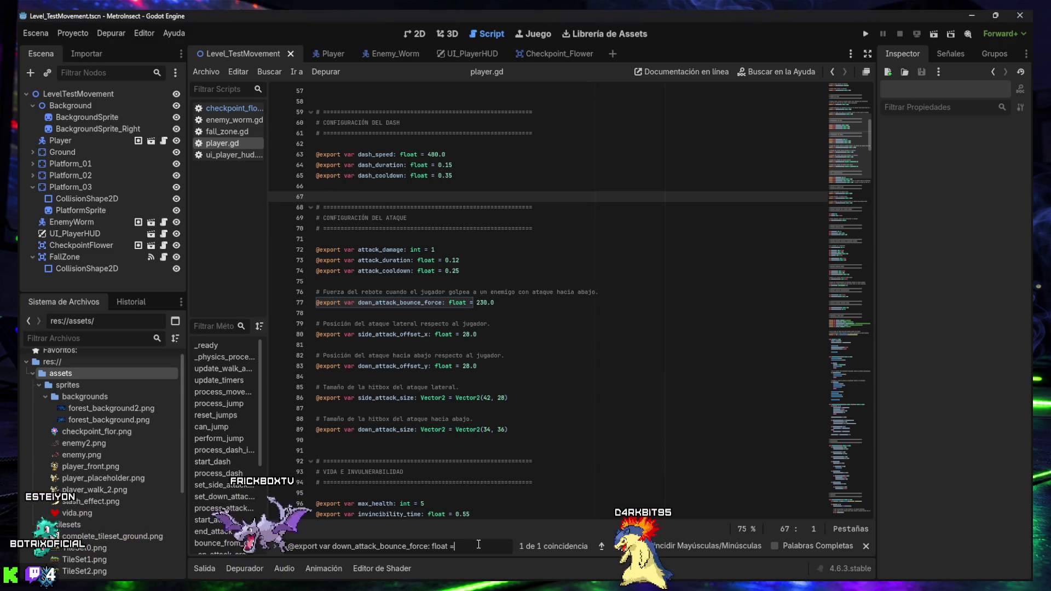
key("ctrl+a")
type("@export var side_attack_offset_x: float = 28.0")
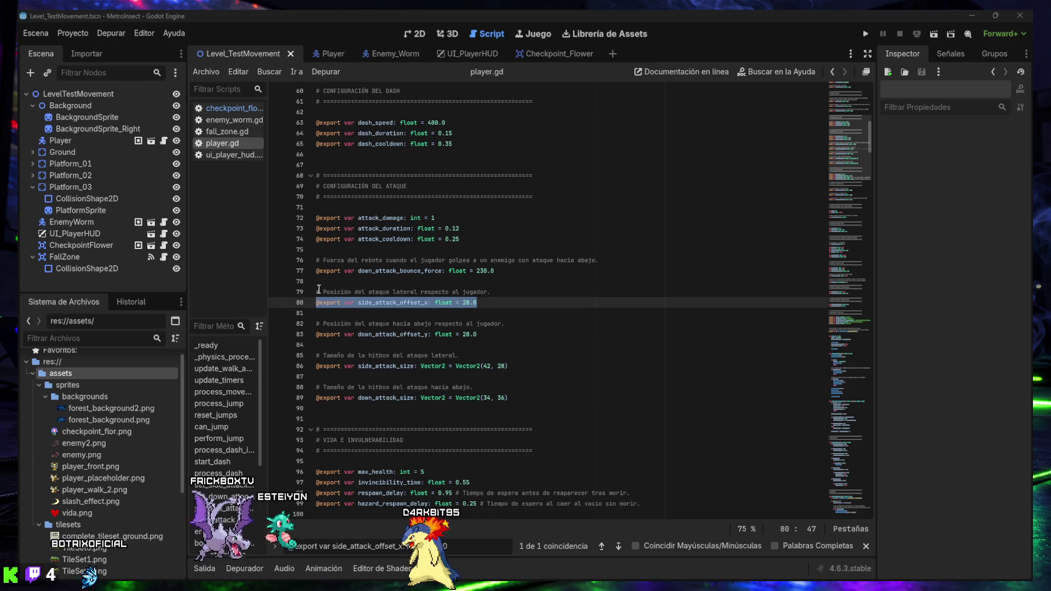
Replace the side and down attack exports with a block adding up_attack_offset_y -28.0 and up_attack_size Vector2(34, 36).
mouse_move(317, 293)
left_mouse_down()
mouse_move(410, 312)
mouse_move(476, 345)
mouse_move(518, 394)
left_mouse_up()
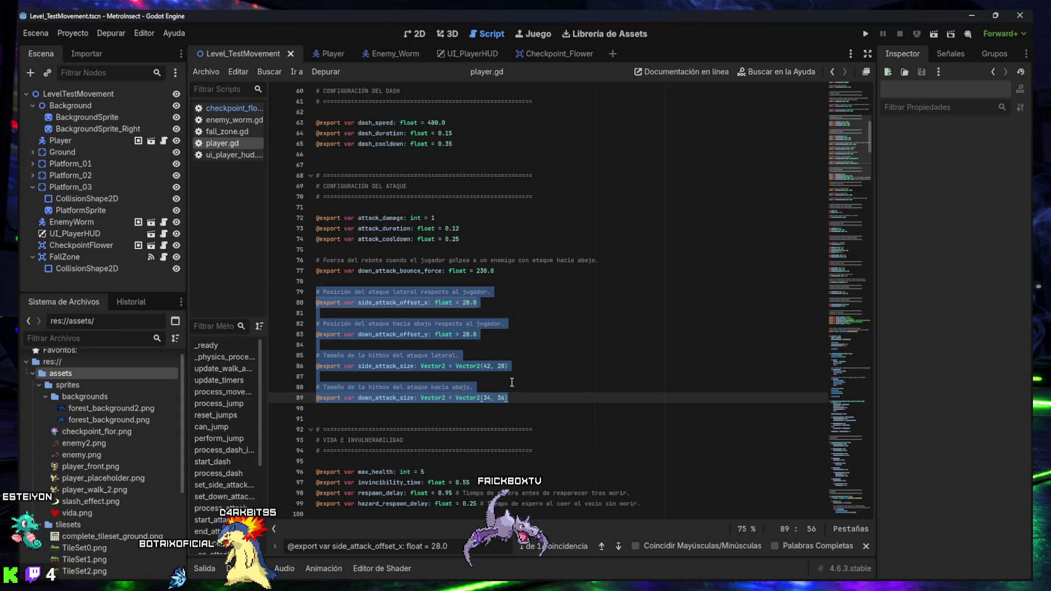
type("# Posición del ataque lateral respecto al jugador. @export var side_attack_offset_x: float = 28.0  # Posición del ataque hacia abajo respecto al jugador. @export var down_attack_offset_y: float = 28.0  # Posición del ataque hacia arriba respecto al jugador. @export var up_attack_offset_y: float = -28.0  # Tamaño de la hitbox del ataque lateral. @export var side_attack_size: Vector2 = Vector2(42, 20)  # Tamaño de la hitbox del ataque hacia abajo. @export var down_attack_size: Vector2 = Vector2(34, 36)  # Tamaño de la hitbox del ataque hacia arriba. @export var up_attack_size: Vector2 = Vector2(34, 36)")
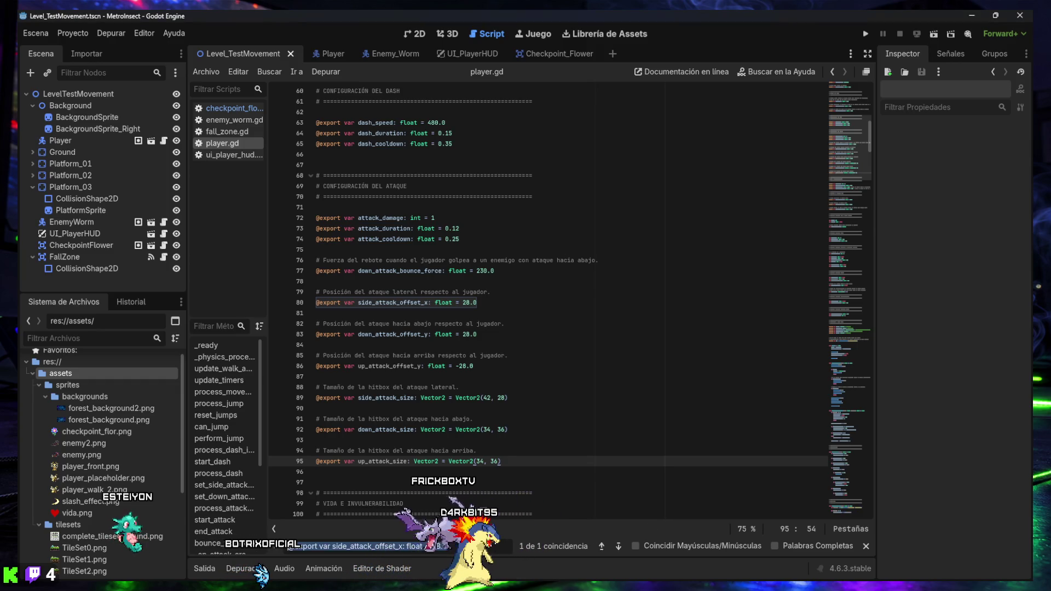
type("var is_down_attacking: bool = false")
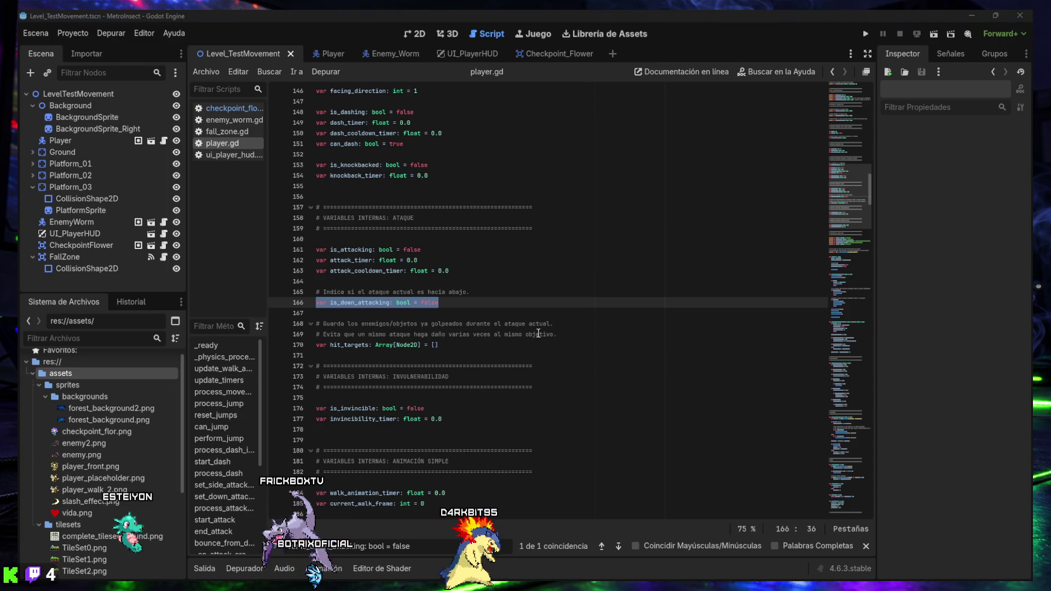
Add a commented is_up_attacking: bool = false declaration right after is_down_attacking.
type("# Indica si el ataque actual es hacia arriba. var is_up_attacking: bool = false")
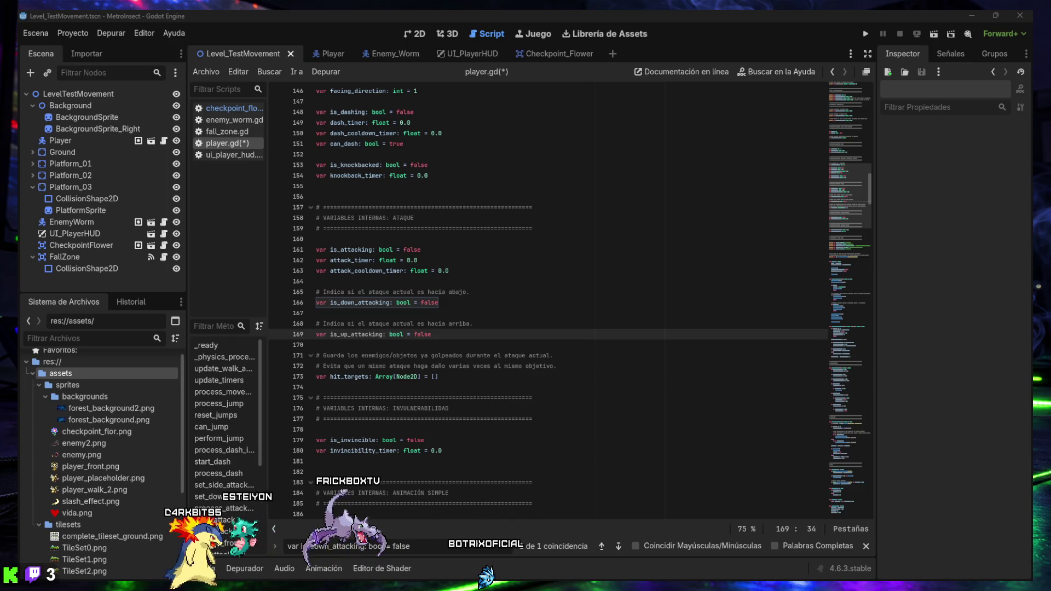
triple_click(449, 546)
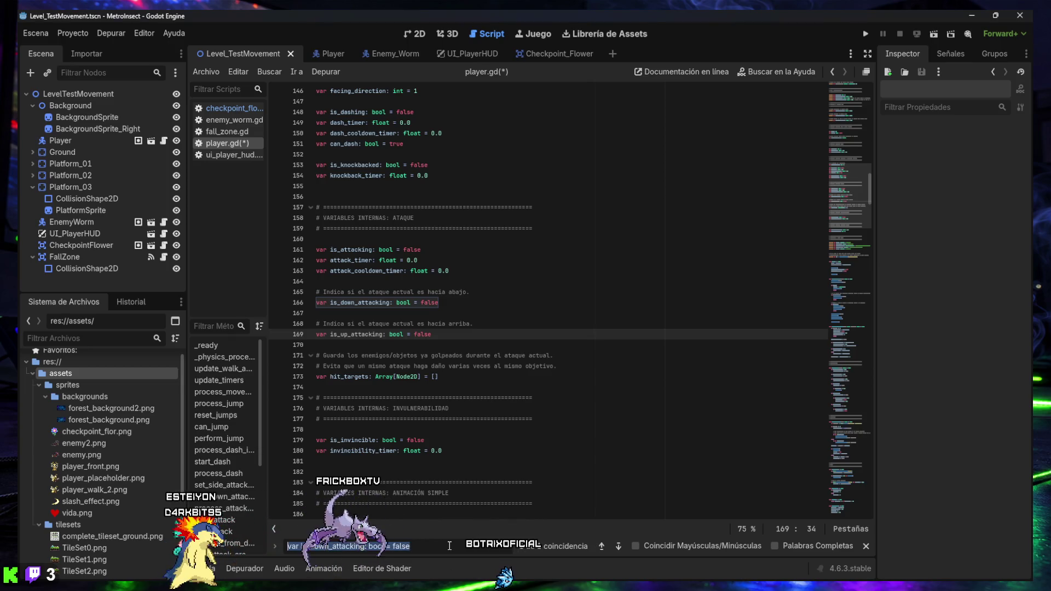
type("func set_side_attack_area() -> void:")
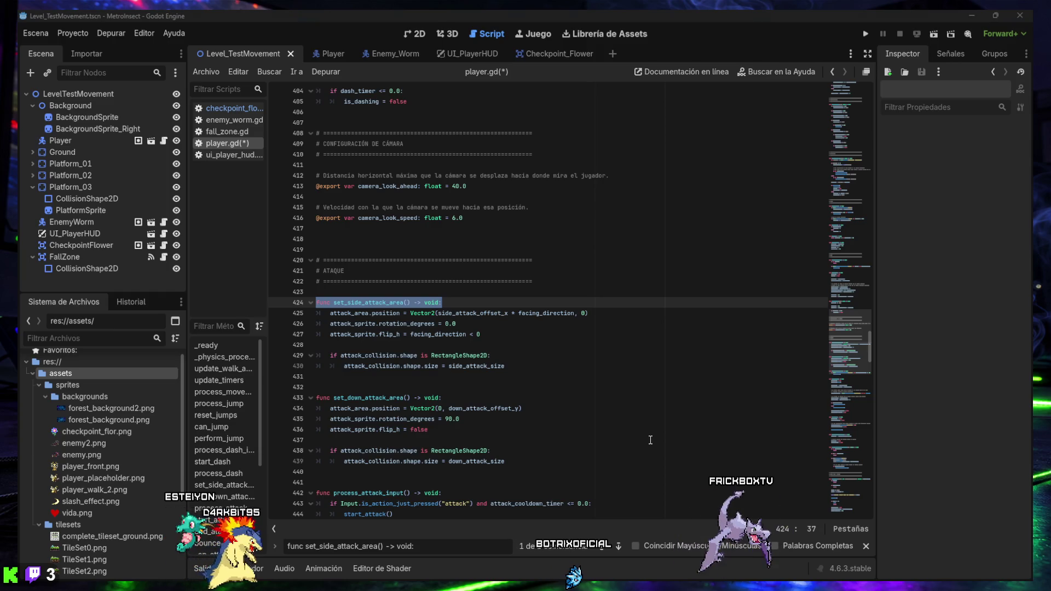
Insert set_up_attack_area() after set_down_attack_area, using up_attack_offset_y, -90.0 rotation and up_attack_size.
left_click(278, 545)
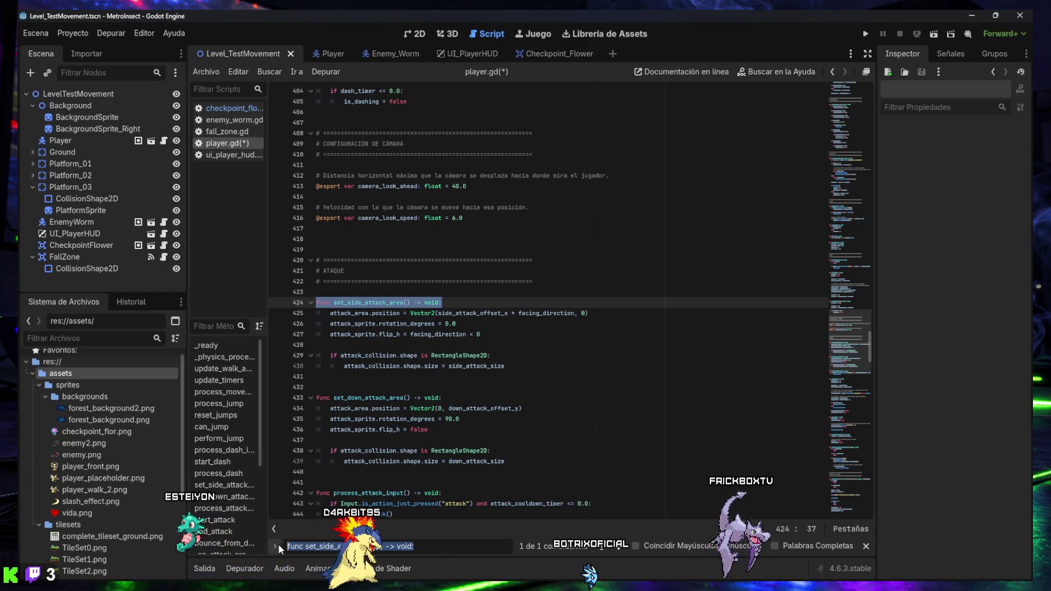
type("func set_down_attack_area() -> void:")
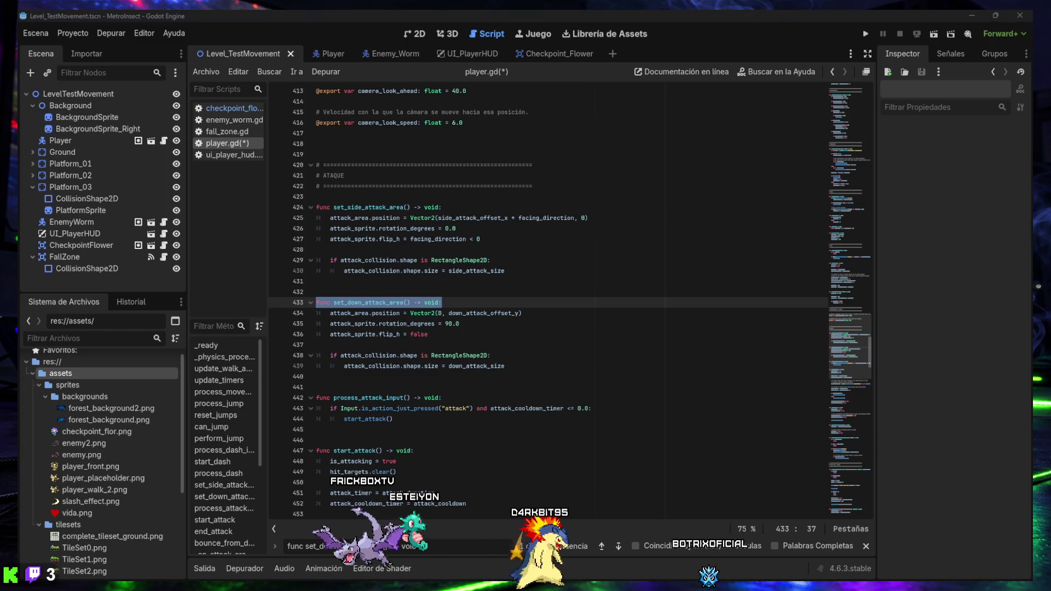
left_click(513, 379)
key("Return")
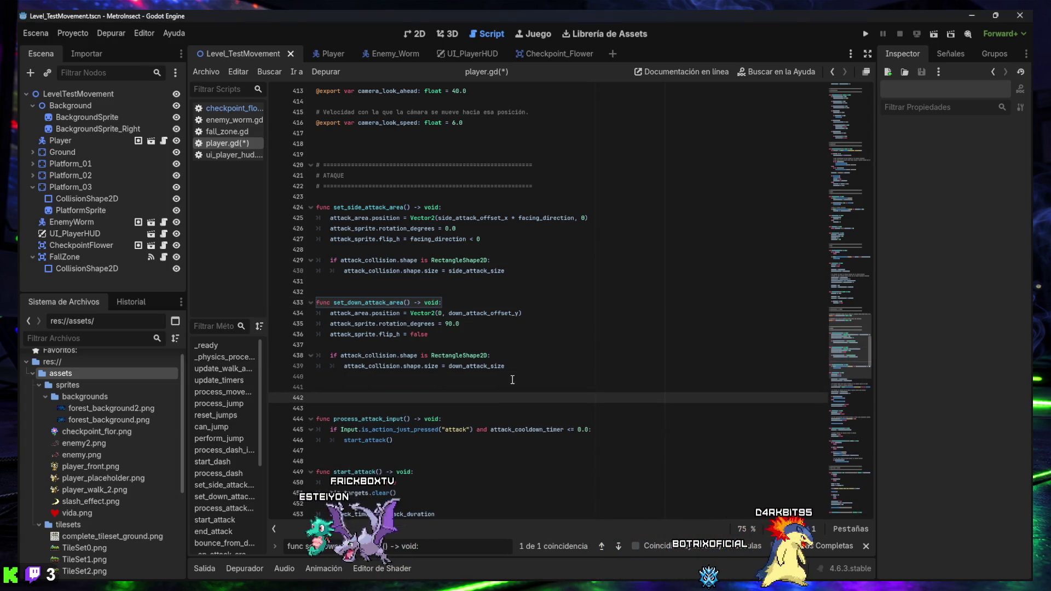
type("func set_up_attack_area() -> void: \tattack_area.position = Vector2(0, up_attack_offset_y) \tattack_sprite.rotation_degrees = -90.0 \tattack_sprite.flip_h = false  \tif attack_collision.shape is RectangleShape2D: \t\tattack_collision.shape.size = up_attack_size")
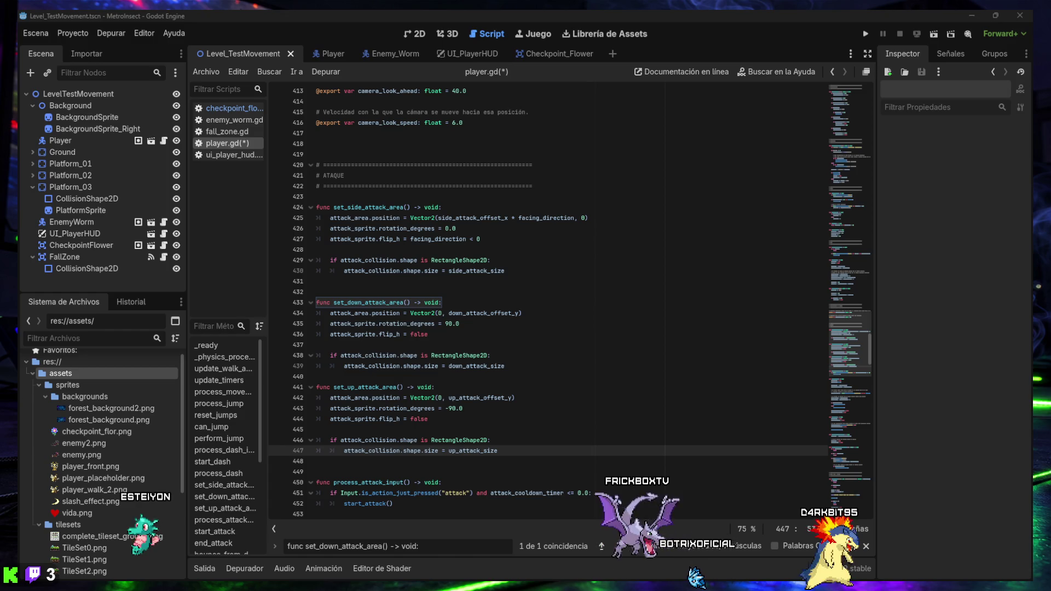
key("ctrl+a")
type("is_down_attacking = Input.is_action_pressed(\"move_down\") and not is_on_floor()")
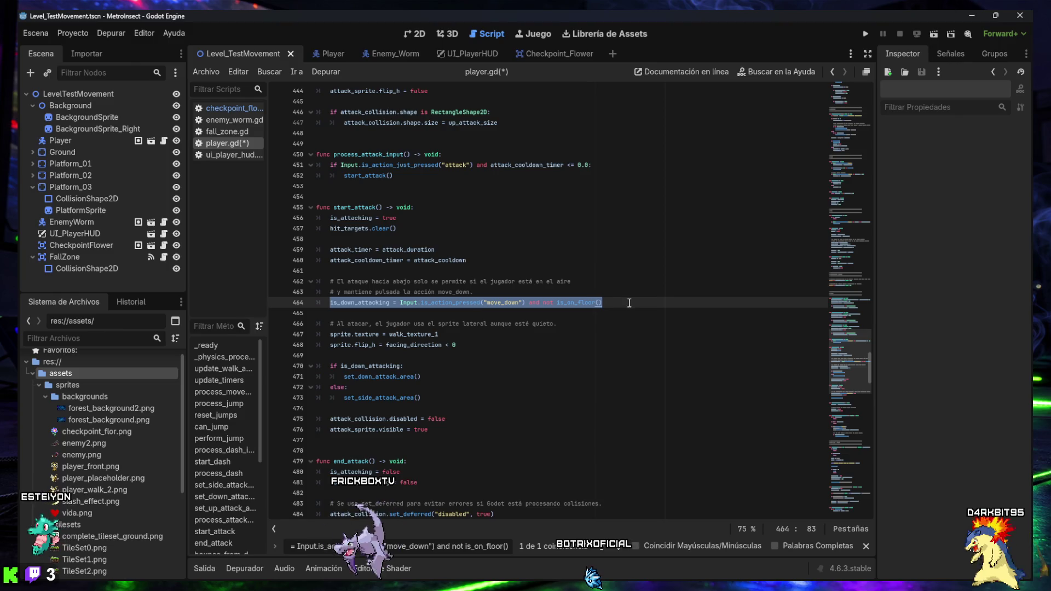
Replace the is_down_attacking assignment in start_attack with an indented priority block setting is_up_attacking from move_up.
mouse_move(626, 304)
left_mouse_down()
mouse_move(361, 301)
mouse_move(313, 285)
left_mouse_up()
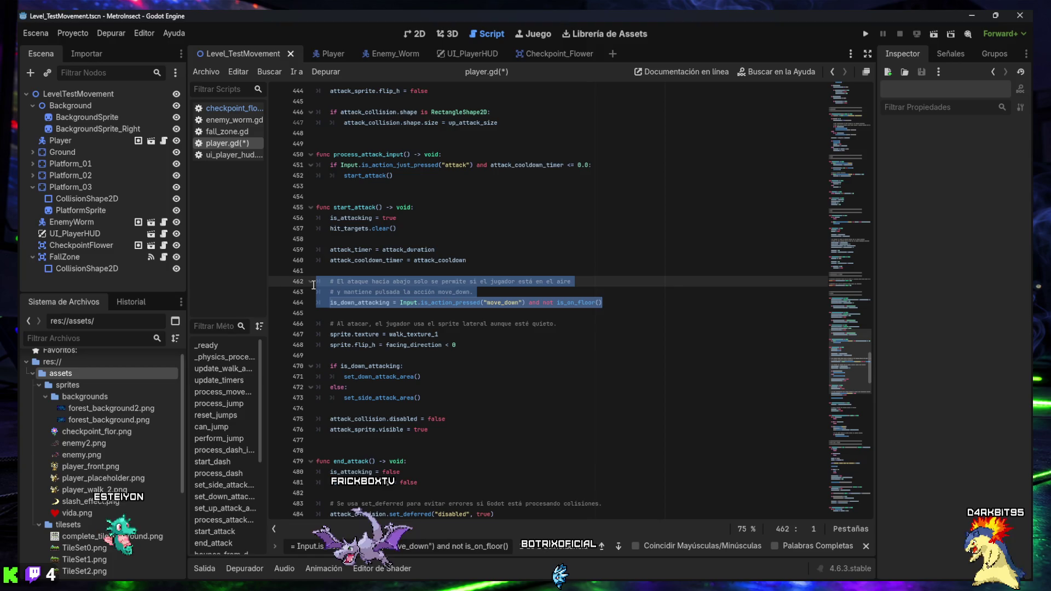
type("# Decide la dirección del ataque. # Prioridad: # 1. Ataque hacia arriba si se mantiene move_up. # 2. Ataque hacia abajo si se mantiene move_down y el jugador está en el aire. # 3. Ataque lateral por defecto. is_up_attacking = Input.is_action_pressed(\"move_up\") is_down_attacking = Input.is_action_pressed(\"move_down\") and not is_on_floor() and not is_up_attacking")
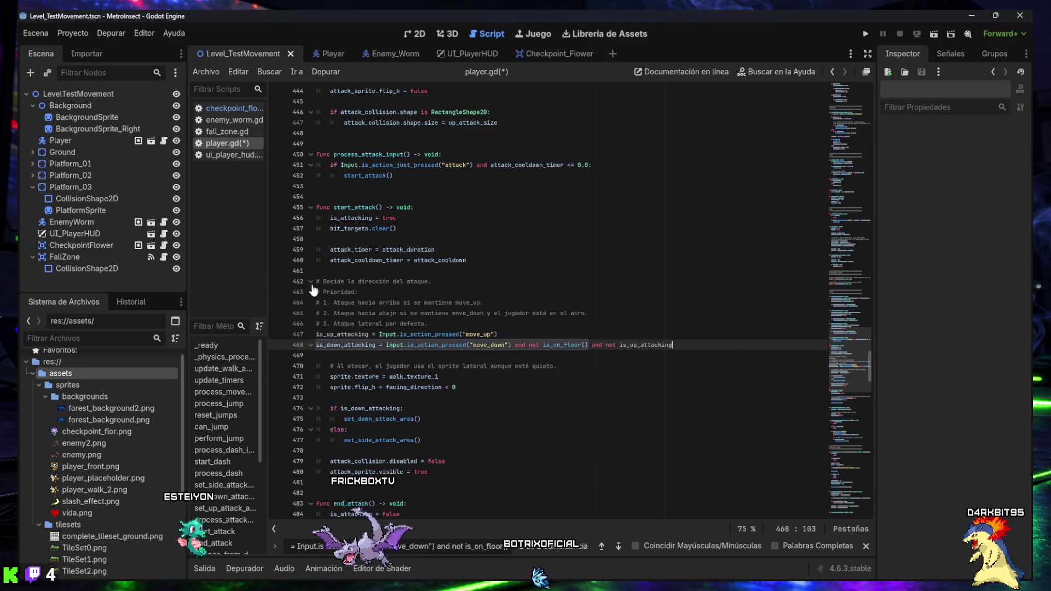
left_click(379, 334, "shift")
left_click_drag(380, 334, 309, 285)
key("Tab")
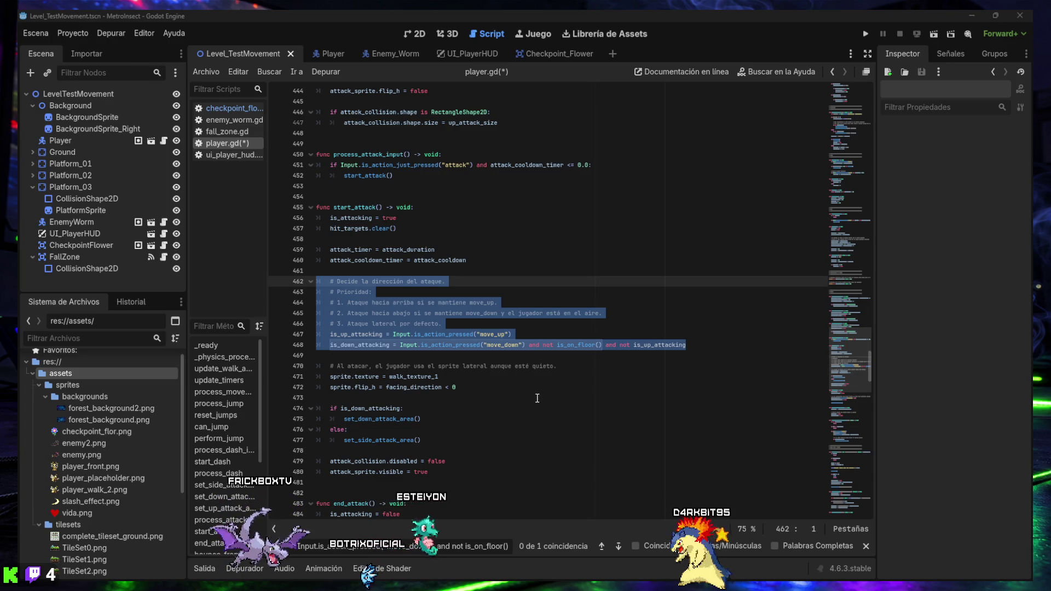
Replace the down/side branch with an indented if/elif/else choosing up, down, then side attack area.
mouse_move(420, 440)
left_mouse_down()
mouse_move(350, 429)
mouse_move(323, 409)
left_mouse_up()
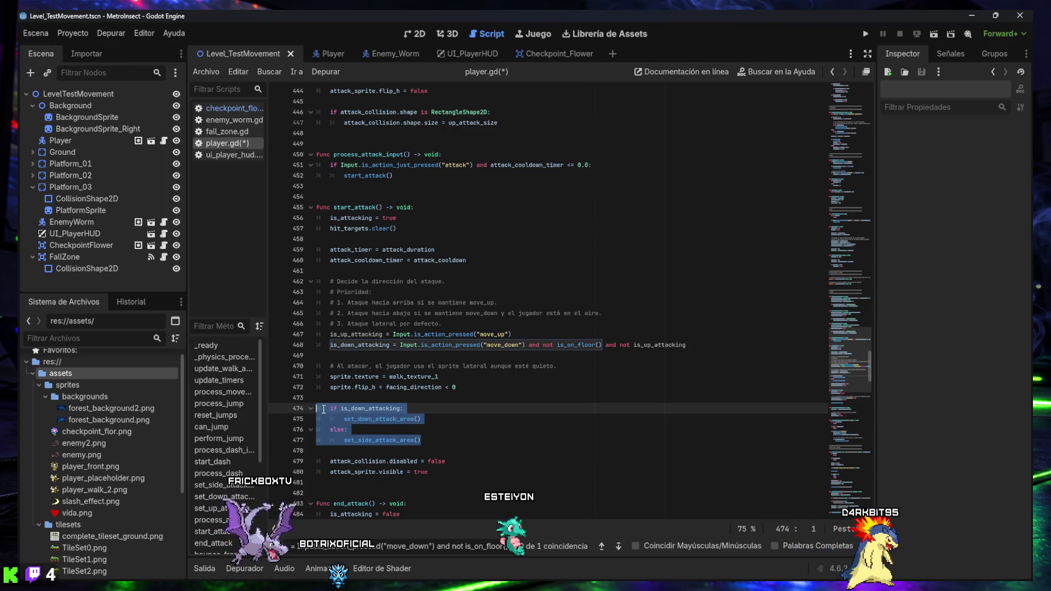
type("if is_up_attacking: \tset_up_attack_area() elif is_down_attacking: \tset_down_attack_area() else: \tset_side_attack_area()")
left_click_drag(408, 461, 310, 415)
key("Tab")
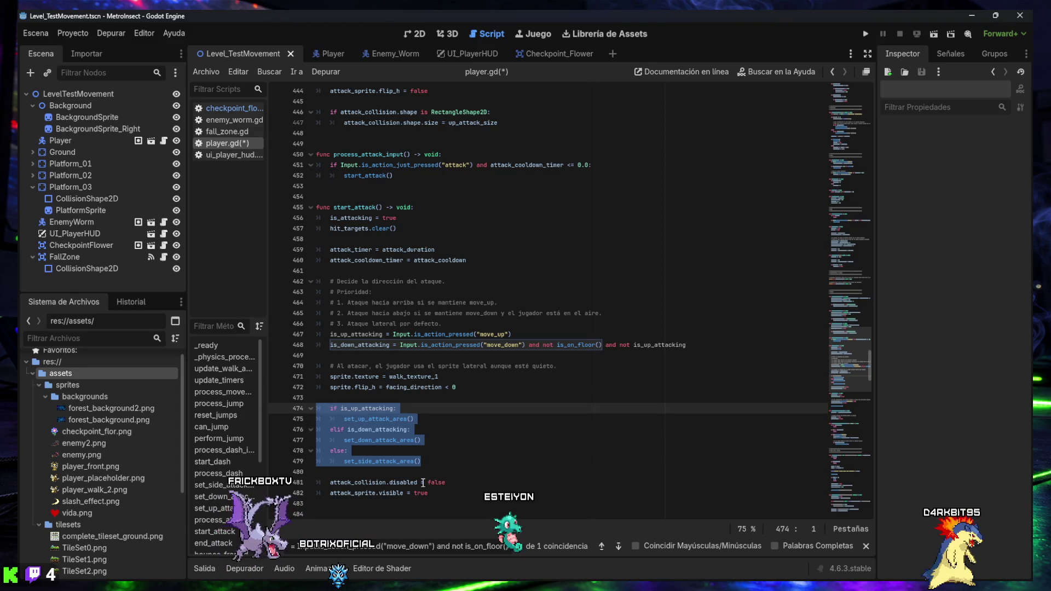
scroll(477, 451, "down", 2)
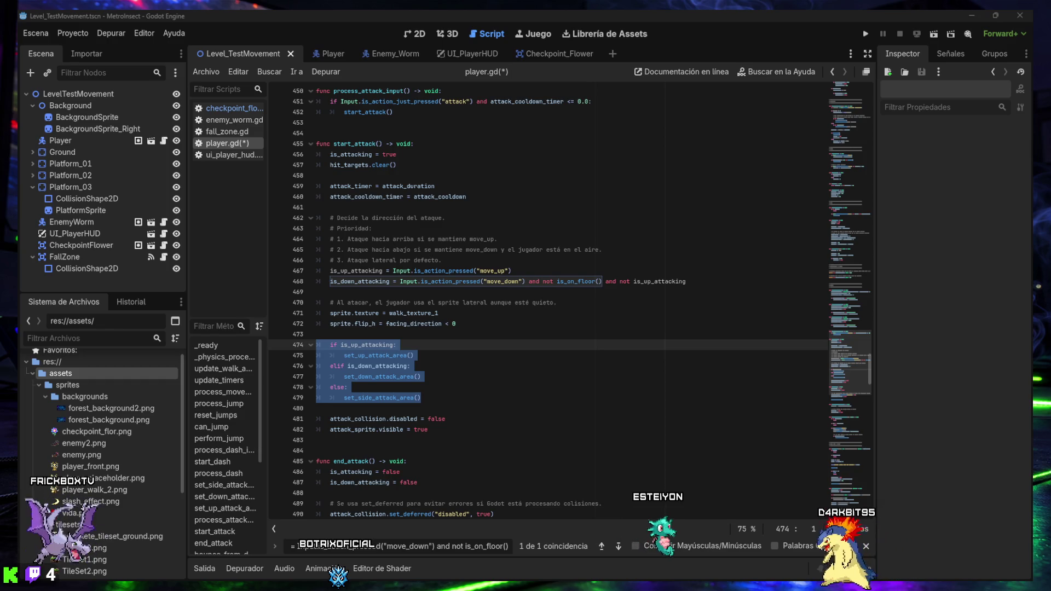
left_click(396, 543)
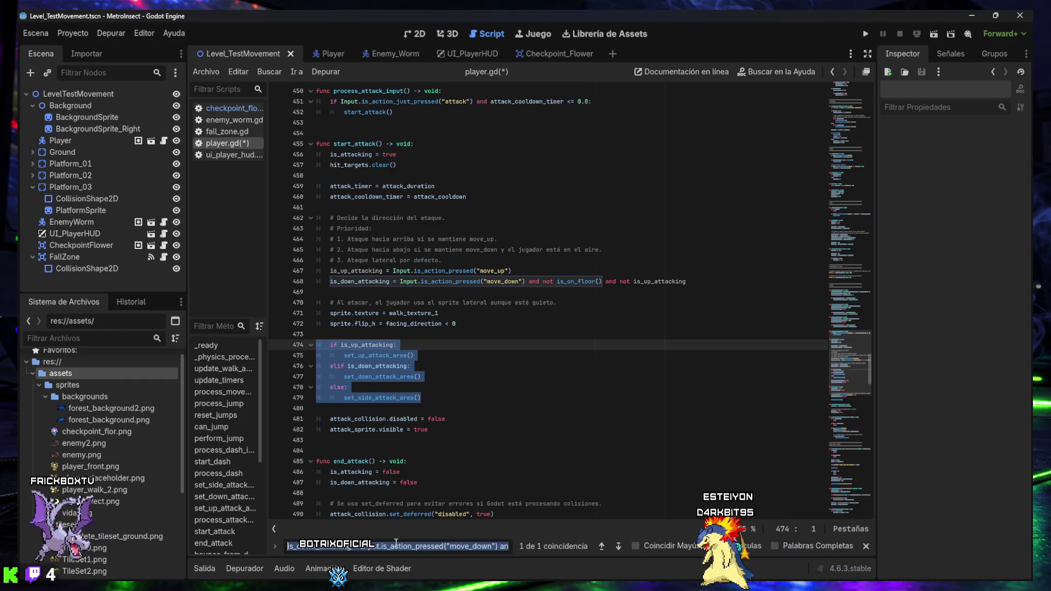
type("func end_attack() -> void:")
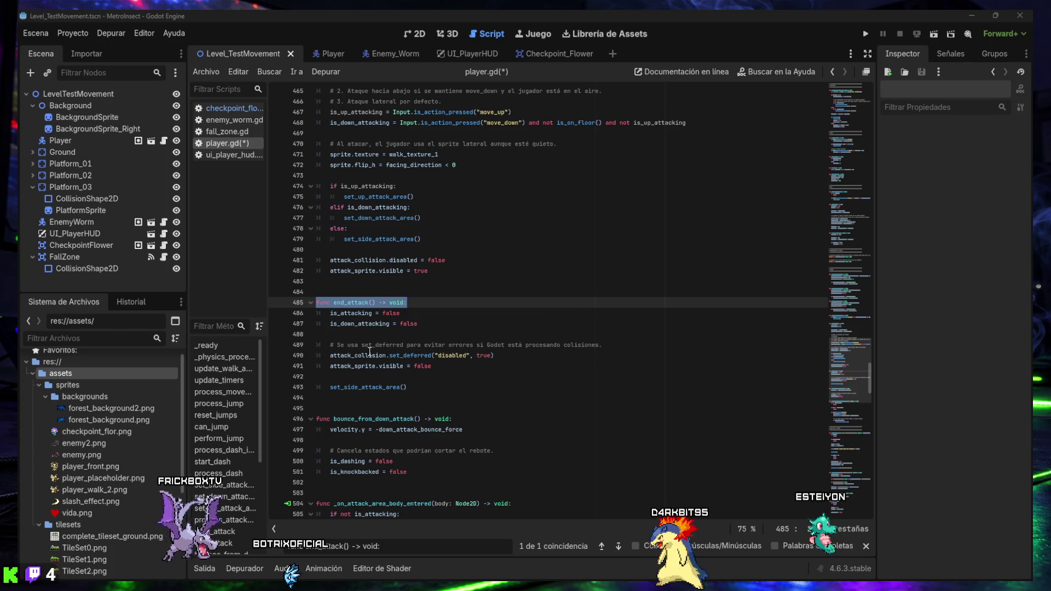
Add is_up_attacking = false to the flag resets in end_attack() and save player.gd.
left_click_drag(432, 326, 314, 311)
type("is_attacking = false \tis_down_attacking = false \tis_up_attacking = false  \t# Se usa set_deferred para evitar errores si Godot está procesando colisiones. \tattack_collision.set_deferred(\"disabled\", true) \tattack_sprite.visible = false  \tset_side_attack_area()")
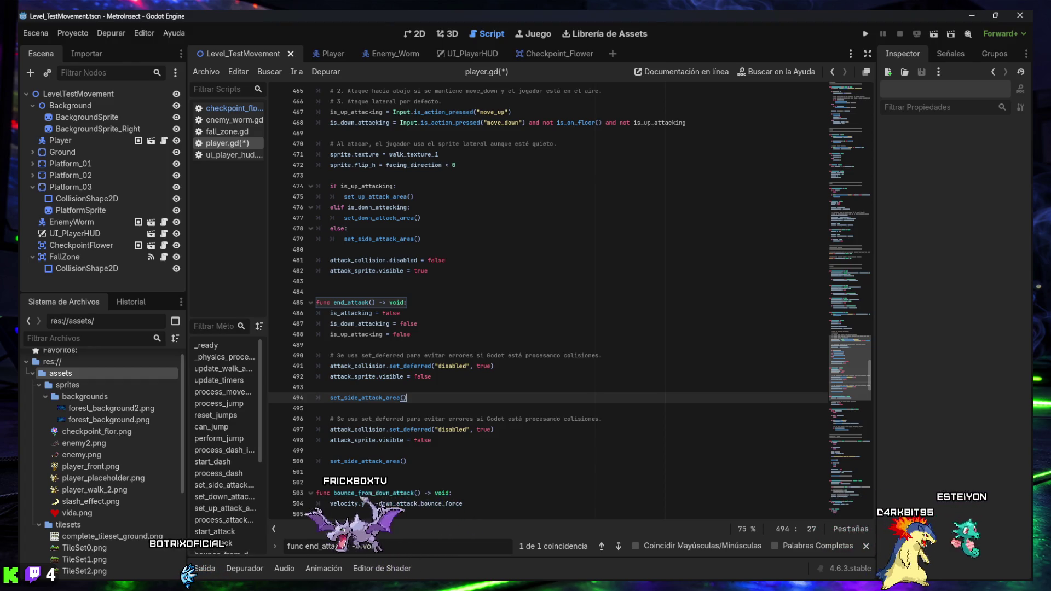
key("ctrl+s")
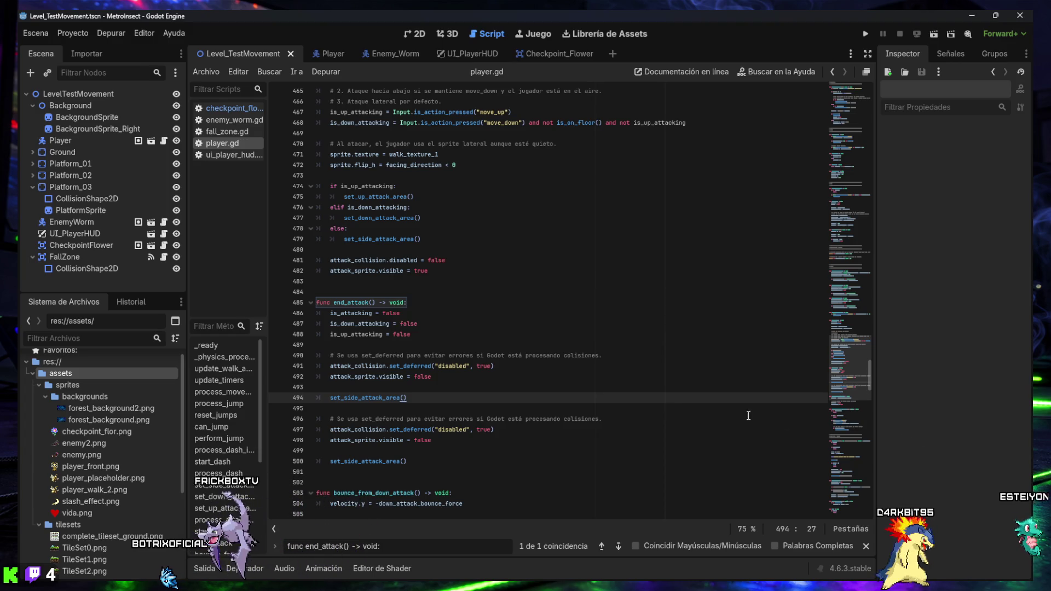
Run the game, pass the checkpoint flower to activate it, and attack the worm until it dies.
left_click(934, 35)
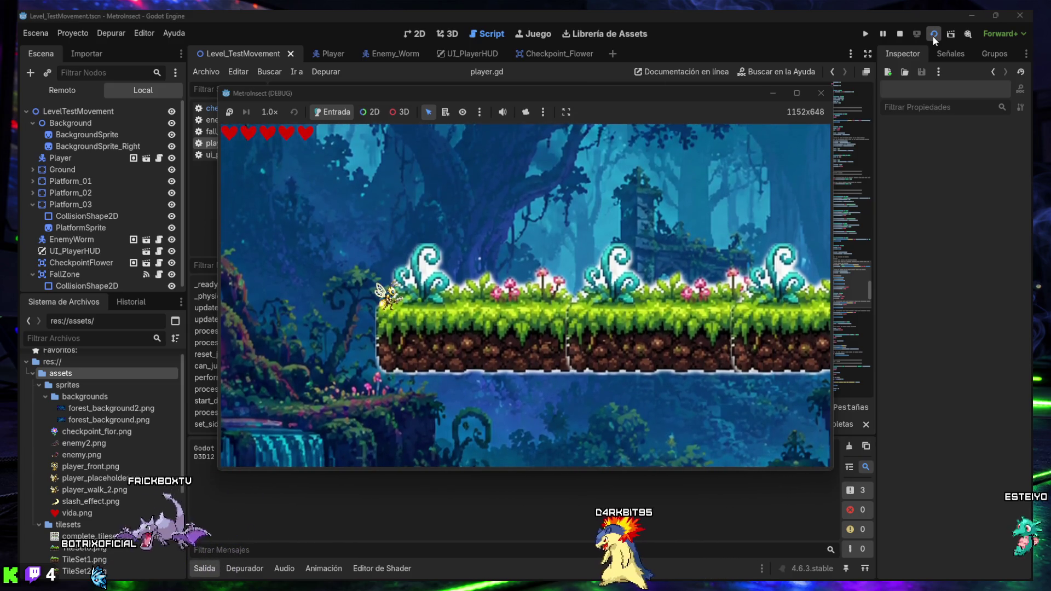
key("Right")
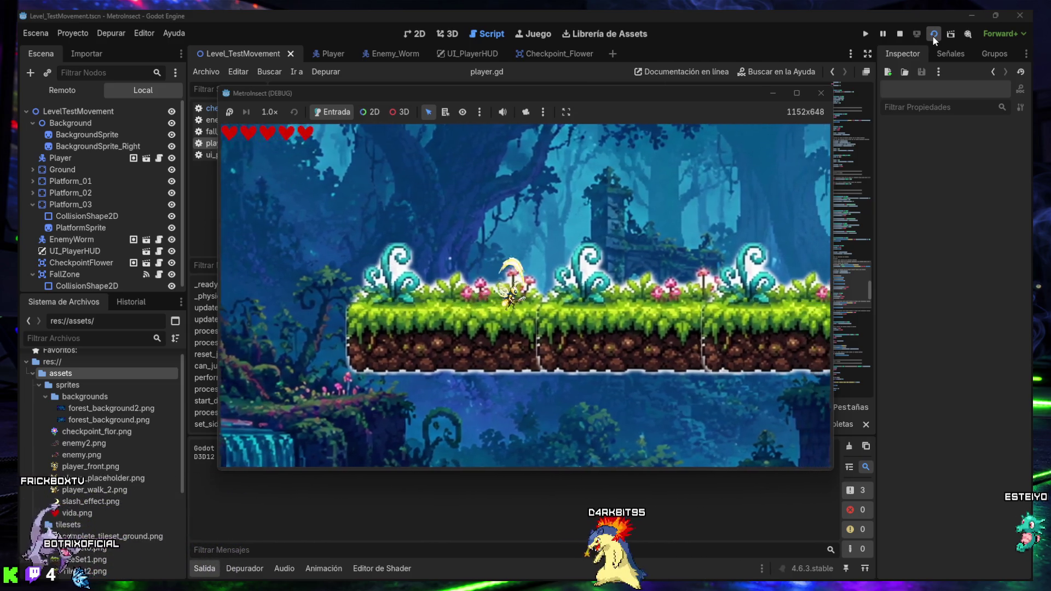
key("Right")
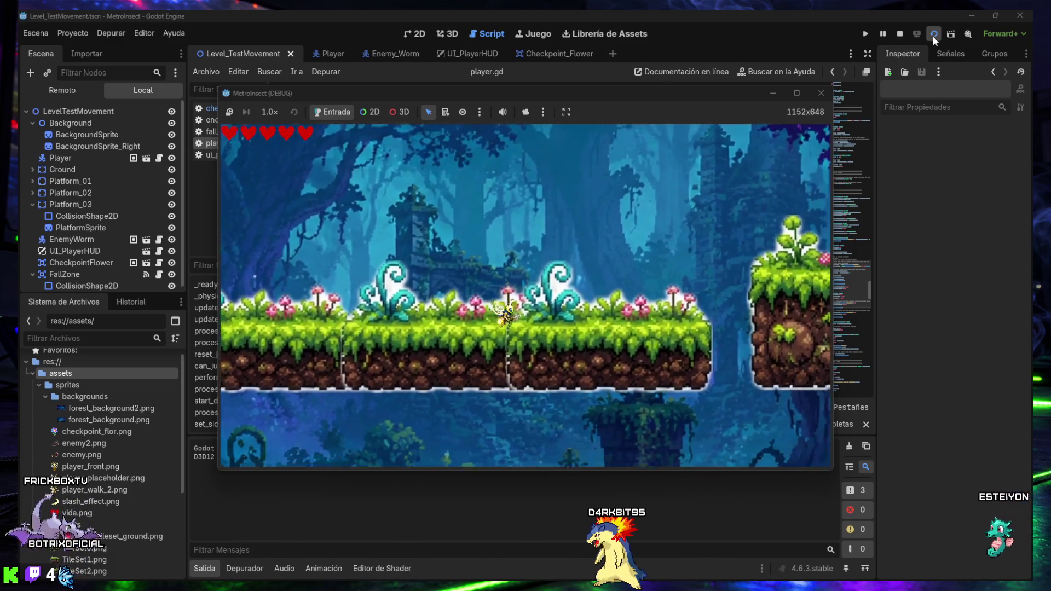
key("Right")
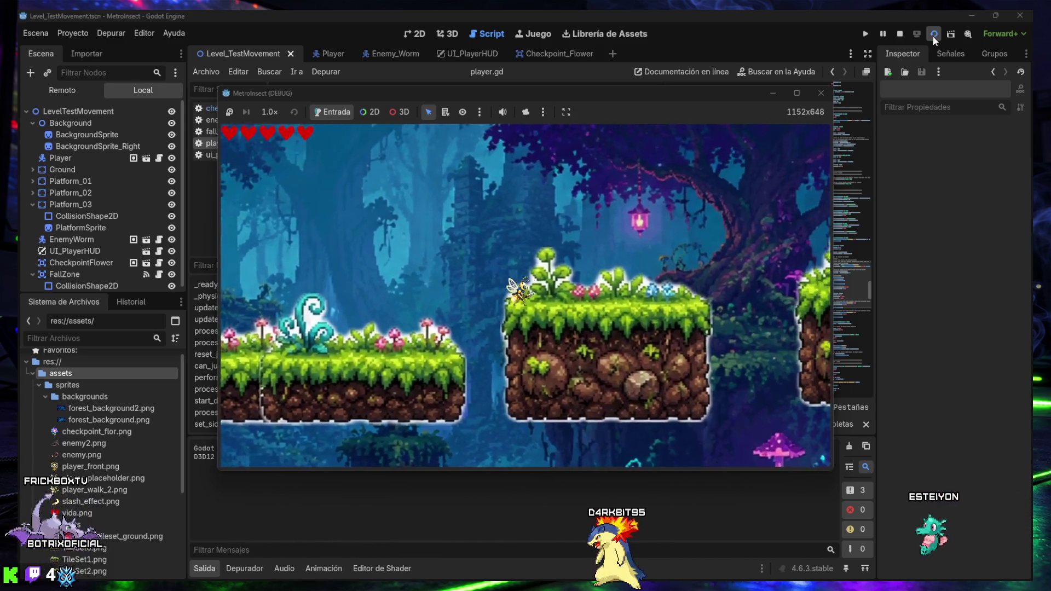
key("Right")
key("Right")
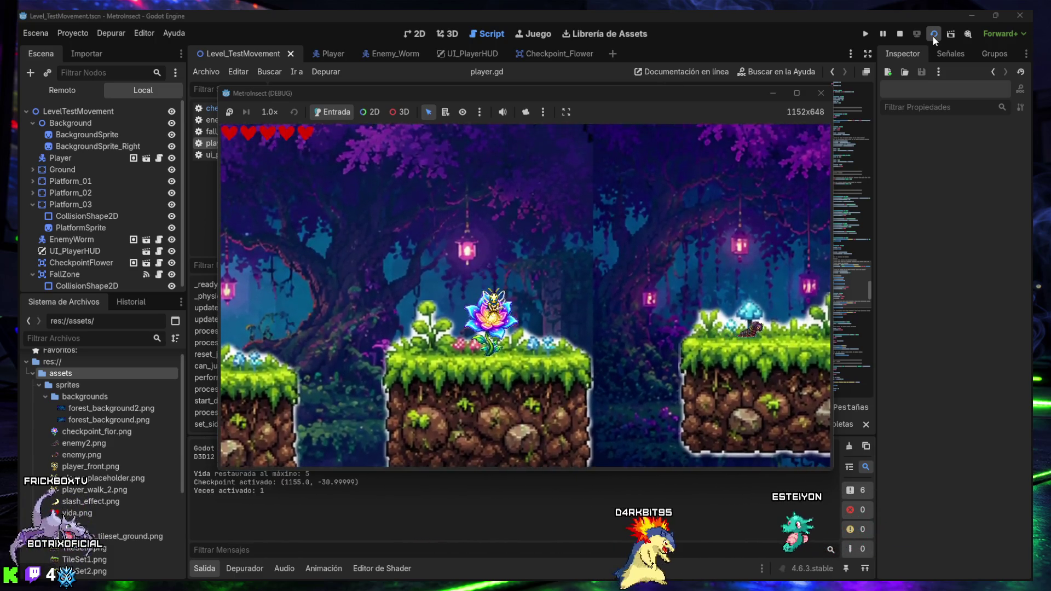
key("Right")
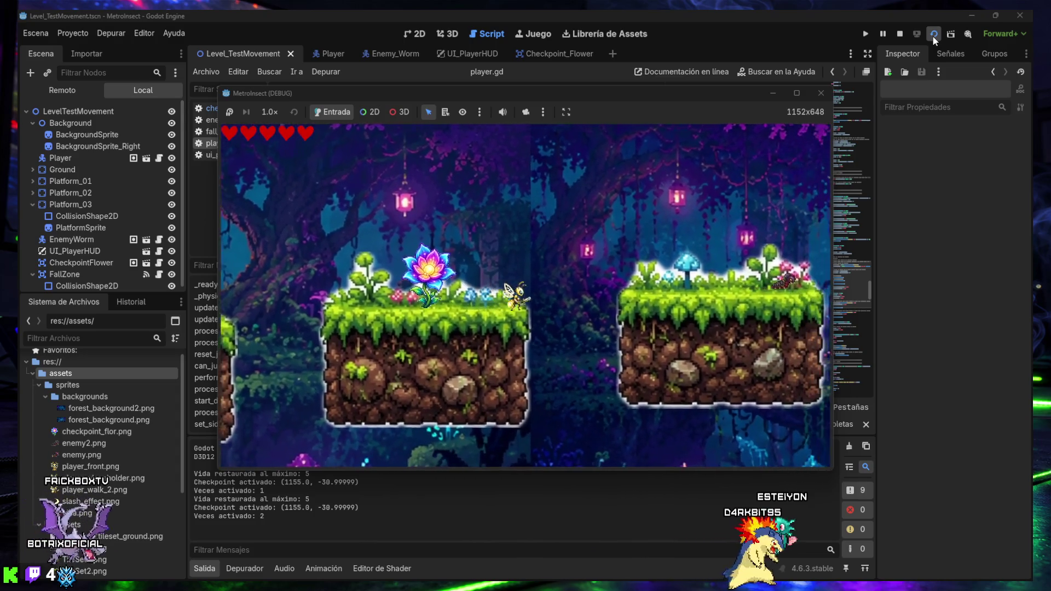
key("Right")
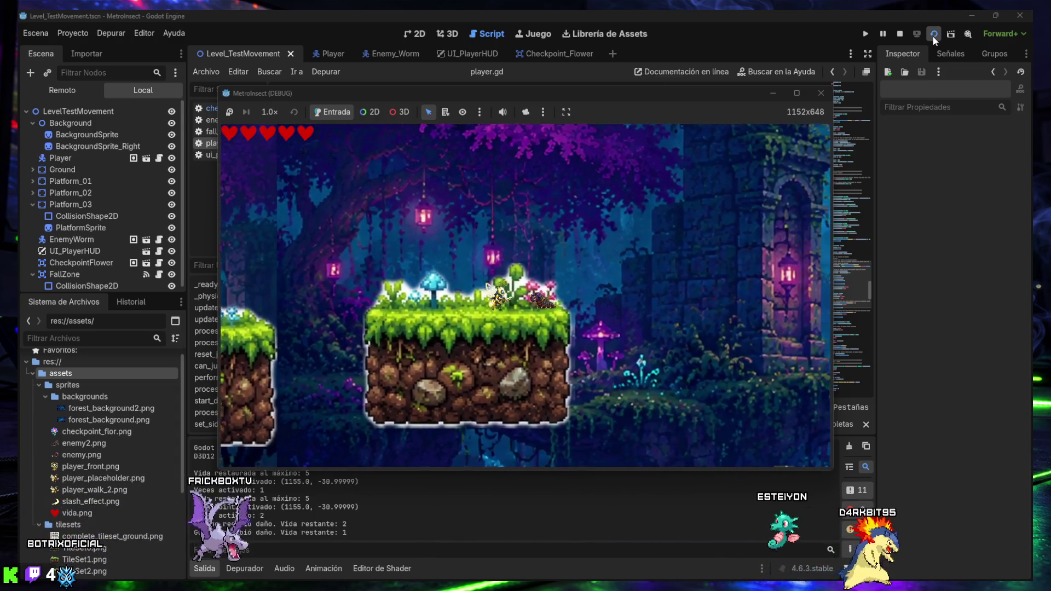
key("x")
key("x")
key("x")
Walk back left, fall into the gap to lose a life, then close the game window.
key("Left")
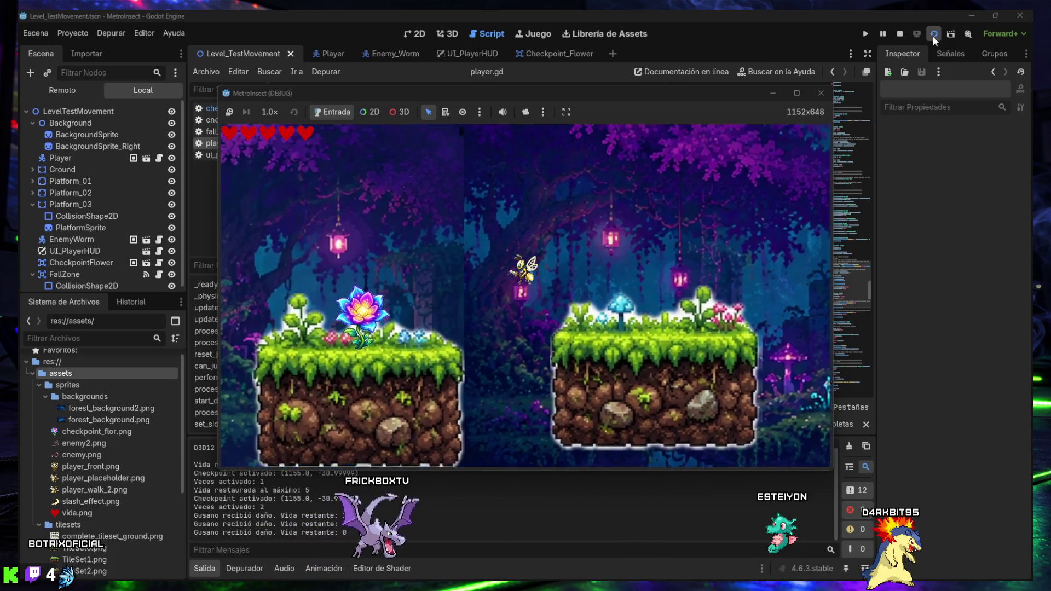
key("Left")
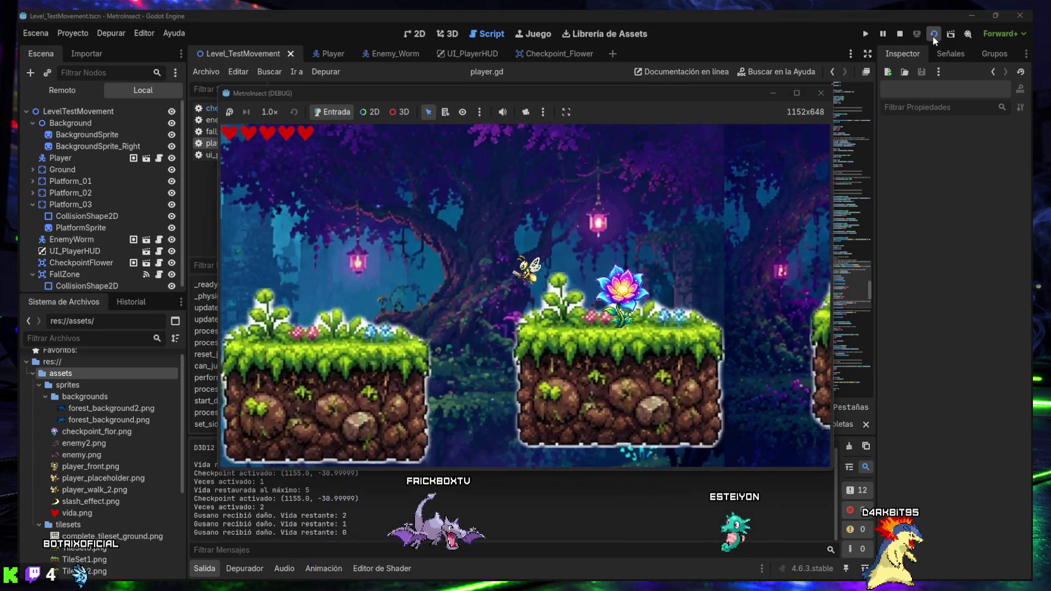
key("Left")
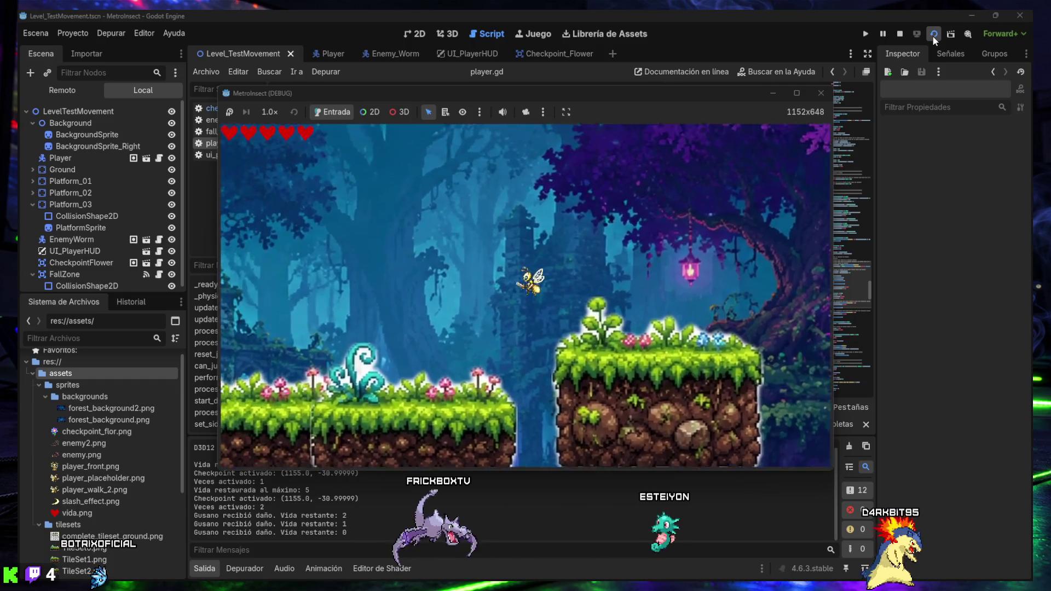
key("Right")
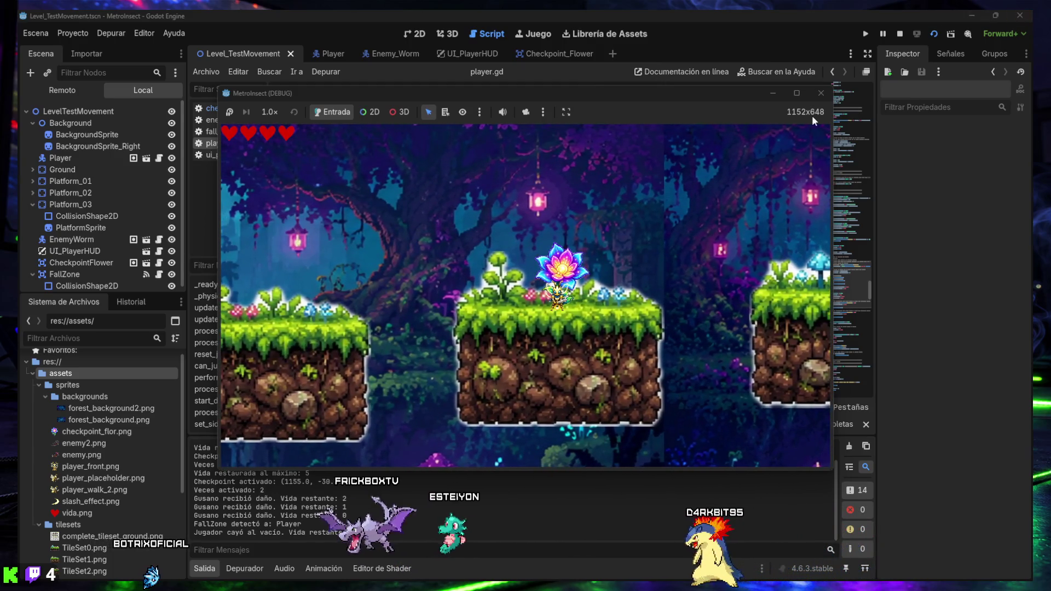
left_click(822, 93)
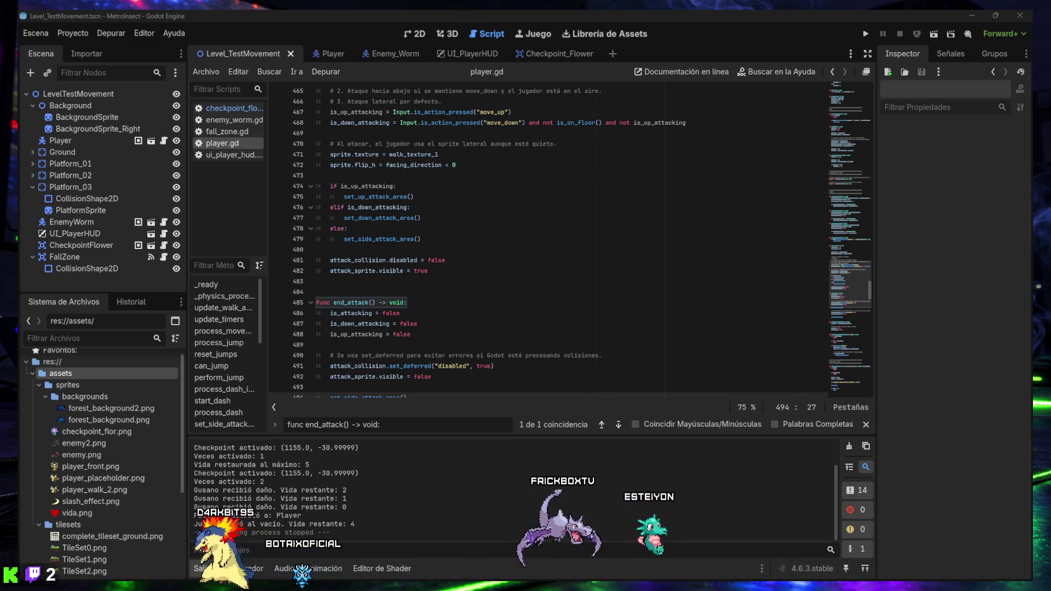
Collapse the Salida output panel to show more of the script.
left_click(204, 569)
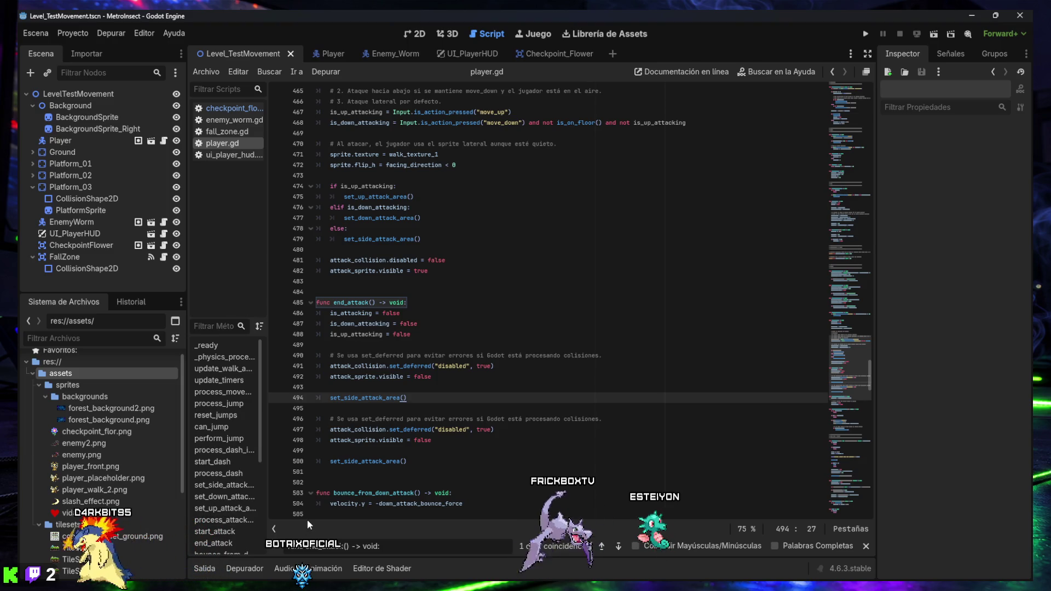